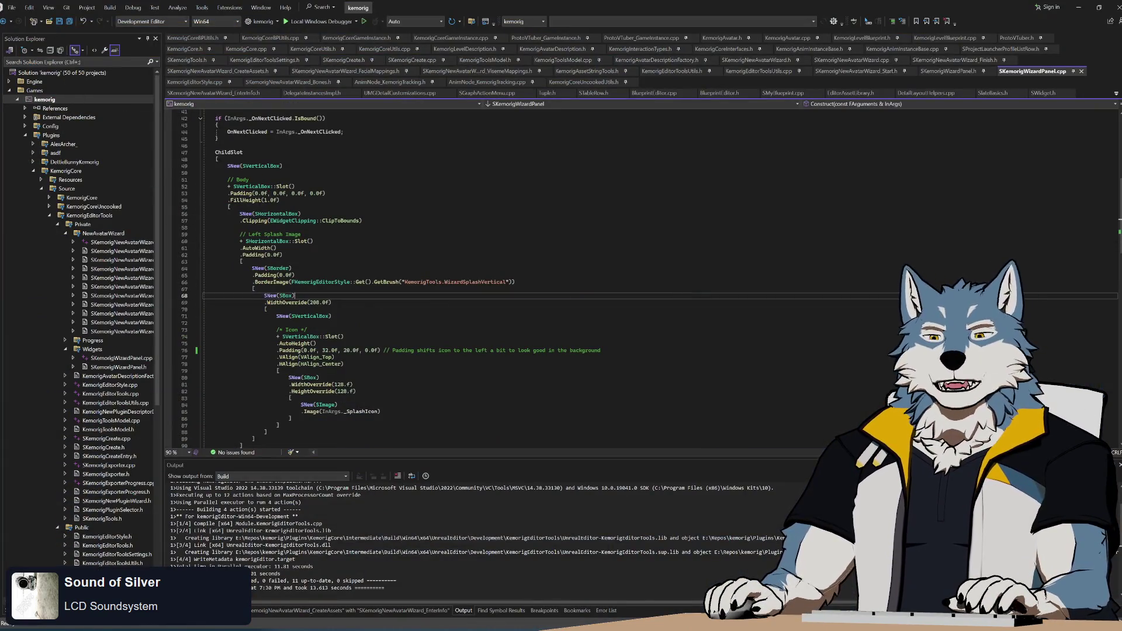
# - Build the kemorig project from its Solution Explorer context menu
pyautogui.press('Down')
pyautogui.press('Down')
pyautogui.press('Down')
pyautogui.press('End')
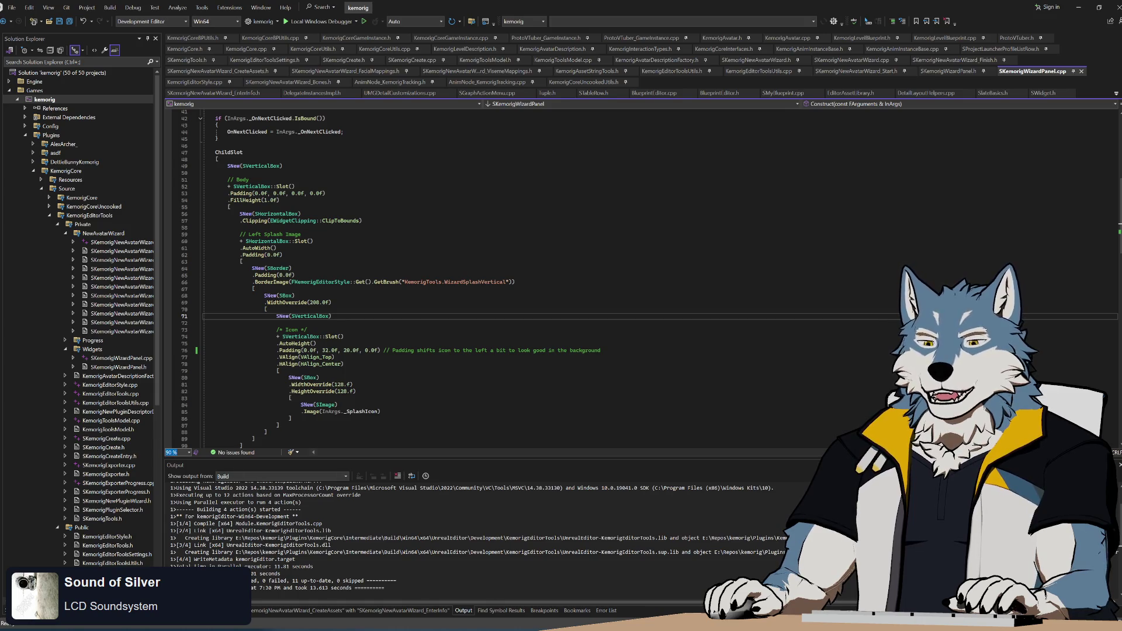
pyautogui.scroll(2, 468, 275)
pyautogui.press('Up')
pyautogui.press('Up')
pyautogui.press('Up')
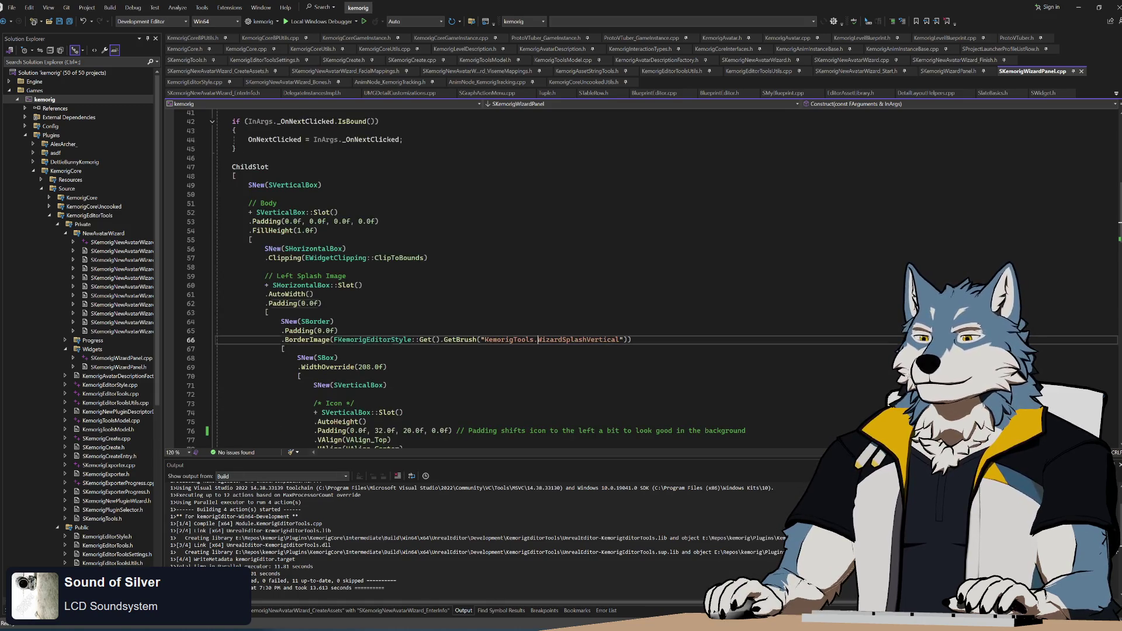
pyautogui.rightClick(37, 100)
pyautogui.click(55, 117)
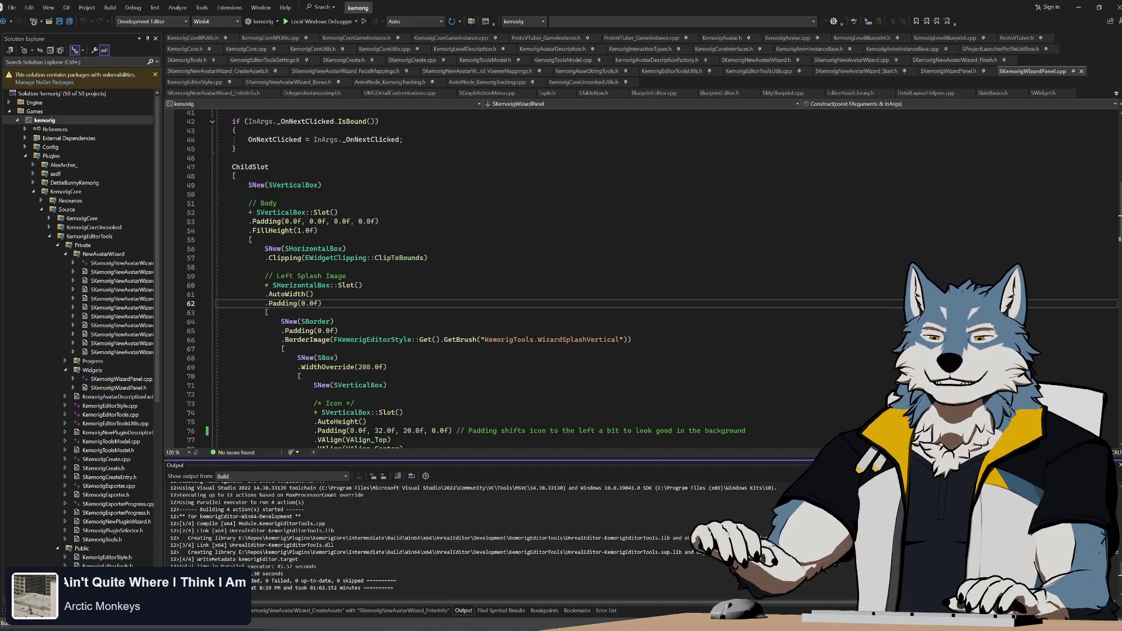
# - Leave the SNew(SBorder) code and switch to the kemorig project folder
pyautogui.click(334, 321)
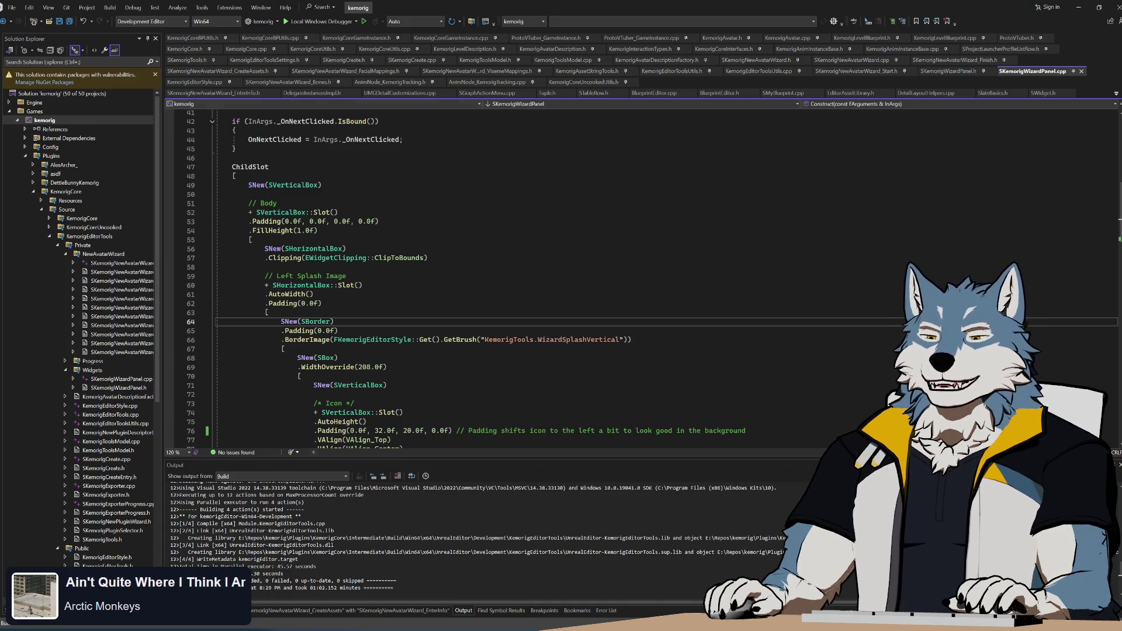
pyautogui.hotkey('alt', 'Tab')
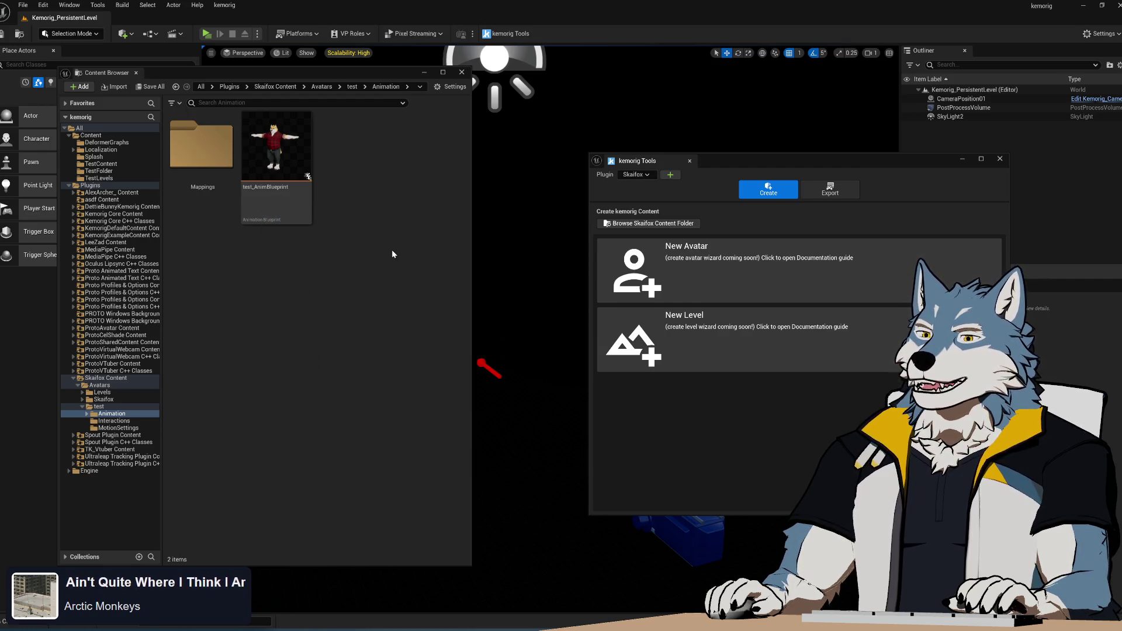
pyautogui.click(765, 288)
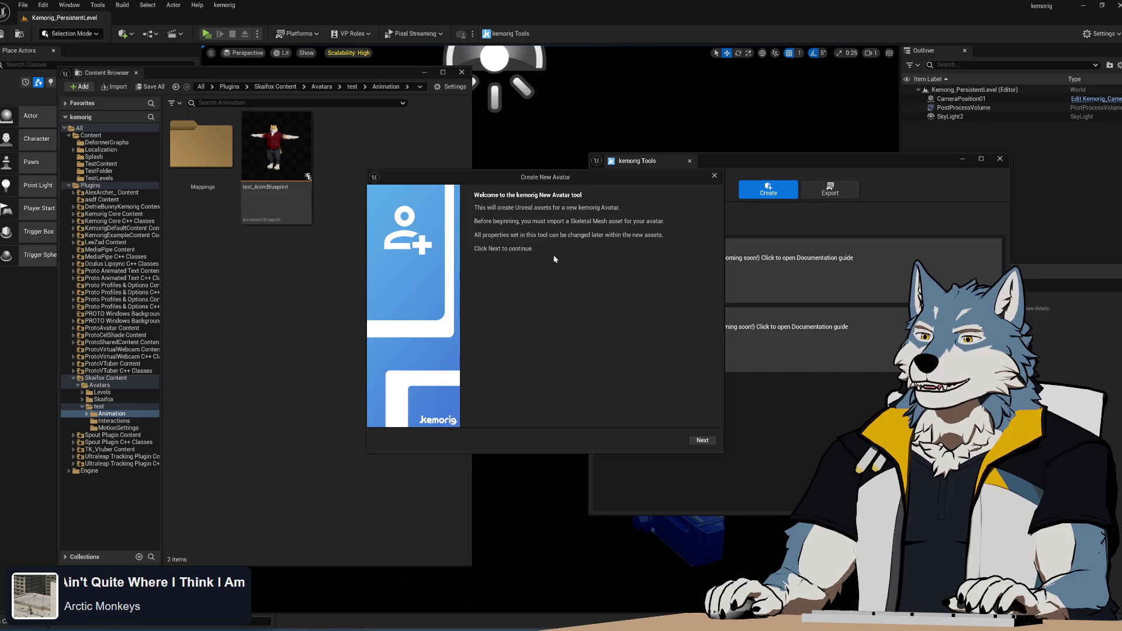
pyautogui.click(714, 176)
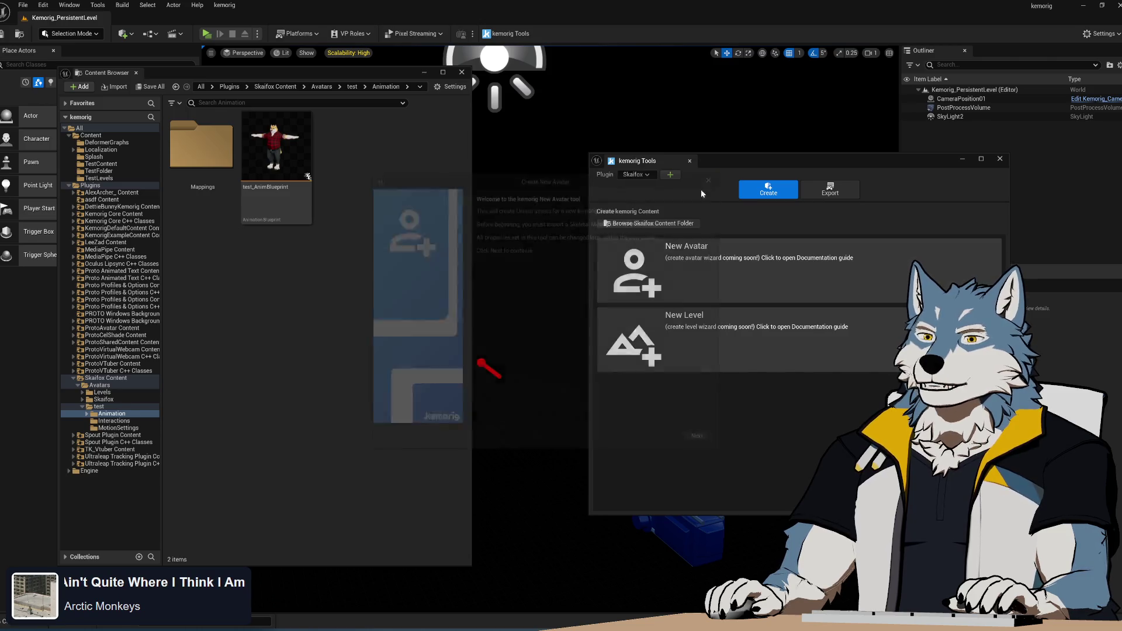
pyautogui.click(74, 379)
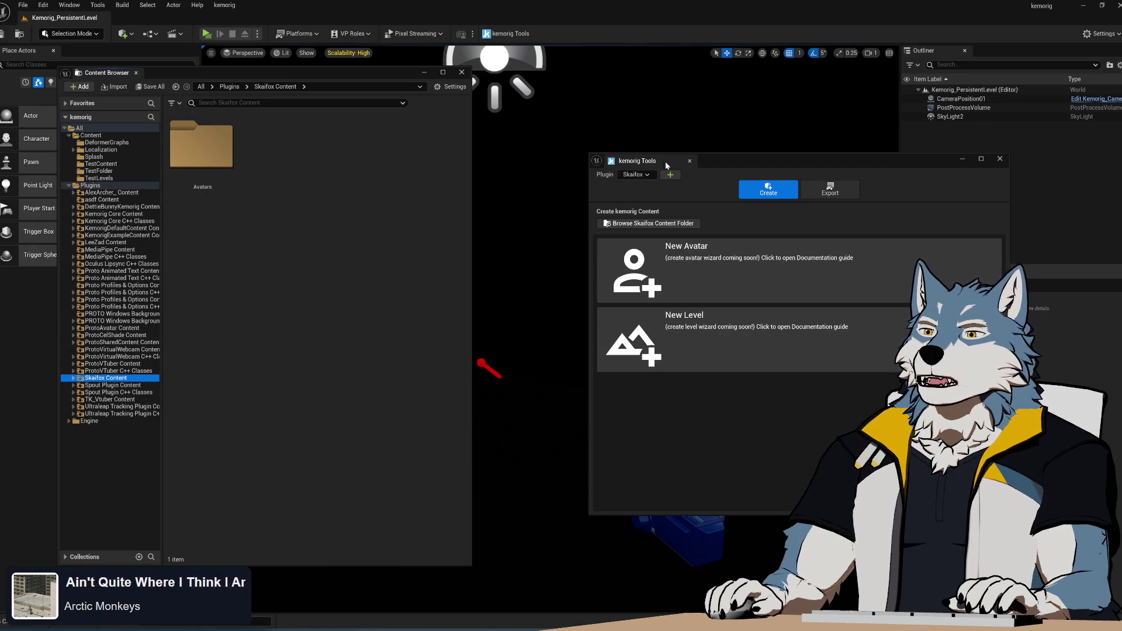
# - Add a new content plugin named MyPlugin from the kemorig Tools Plugin combo
pyautogui.click(645, 175)
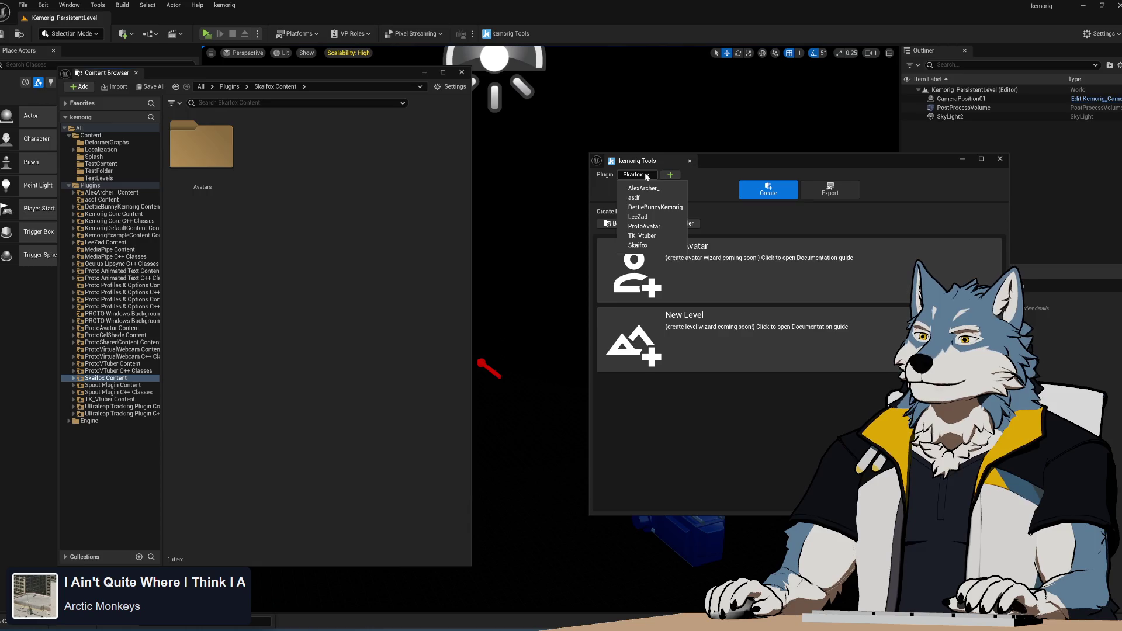
pyautogui.click(646, 175)
pyautogui.click(671, 175)
pyautogui.write('My')
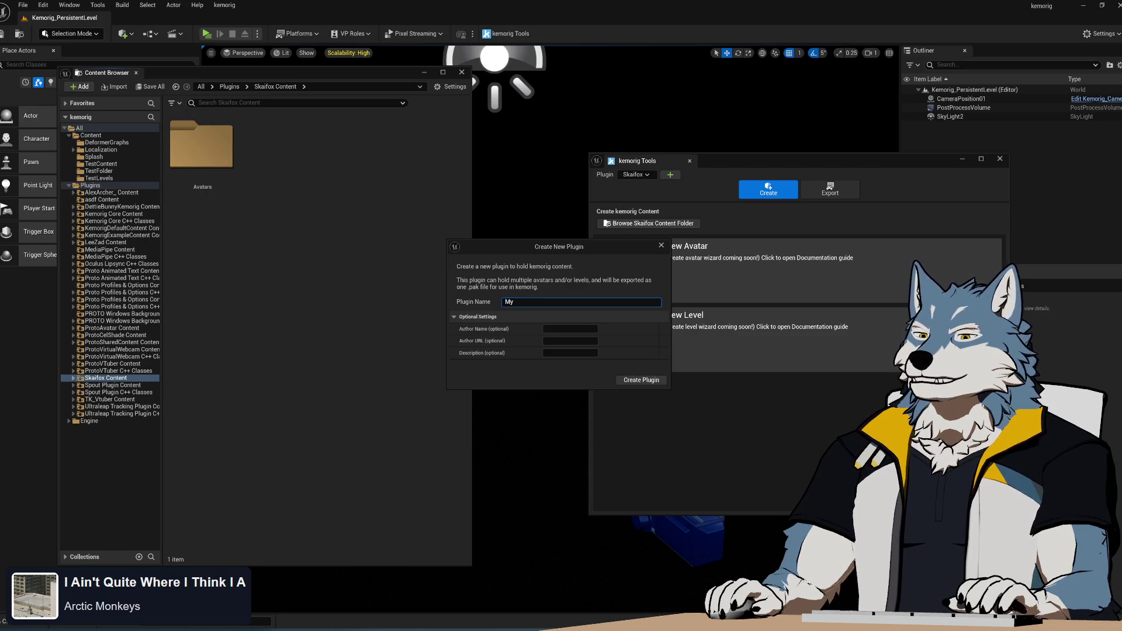
pyautogui.write('Content')
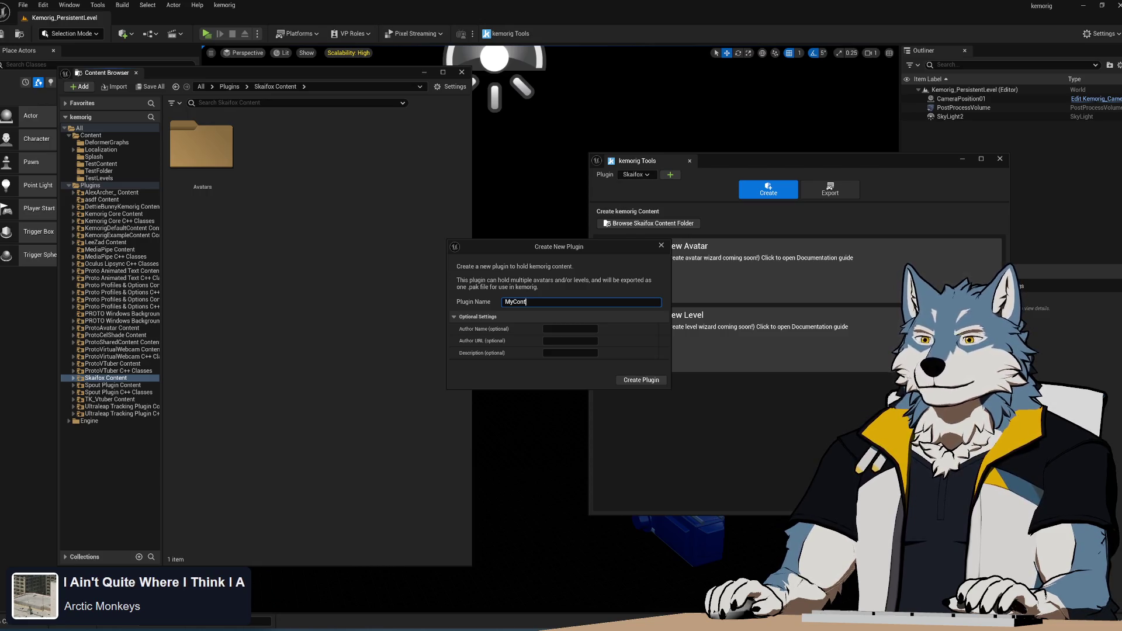
pyautogui.hotkey('ctrl', 'shift', 'Left')
pyautogui.write('Plugi')
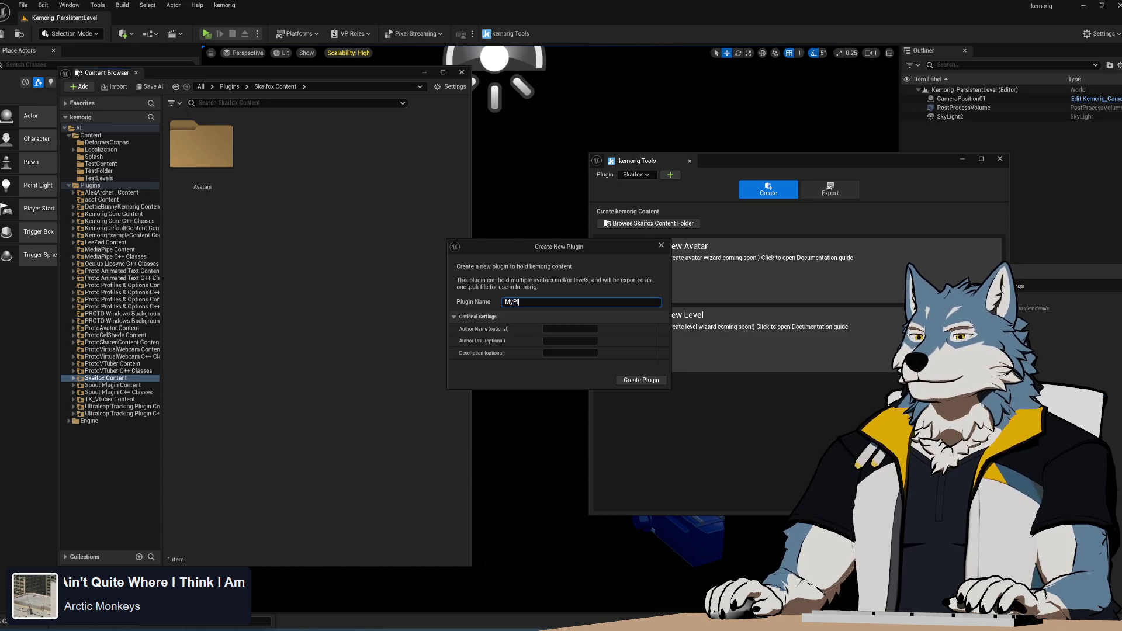
pyautogui.click(642, 381)
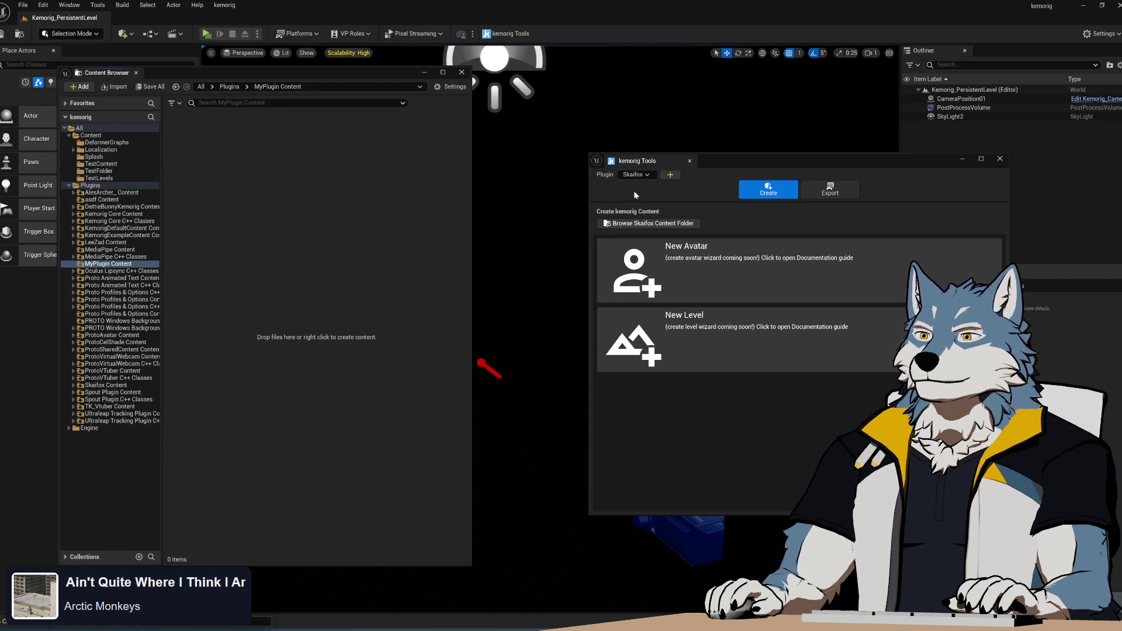
# - Make MyPlugin the active content plugin and add a Models folder to its content
pyautogui.click(640, 175)
pyautogui.click(641, 255)
pyautogui.moveTo(742, 162); pyautogui.dragTo(669, 157)
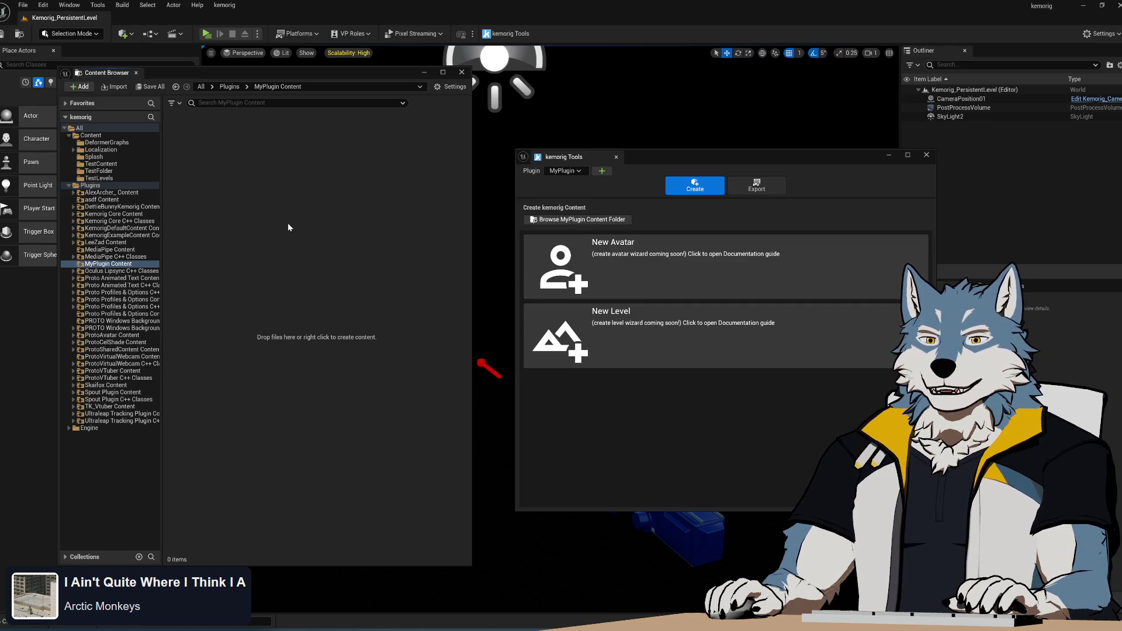
pyautogui.rightClick(237, 185)
pyautogui.click(371, 240)
pyautogui.rightClick(267, 228)
pyautogui.click(314, 297)
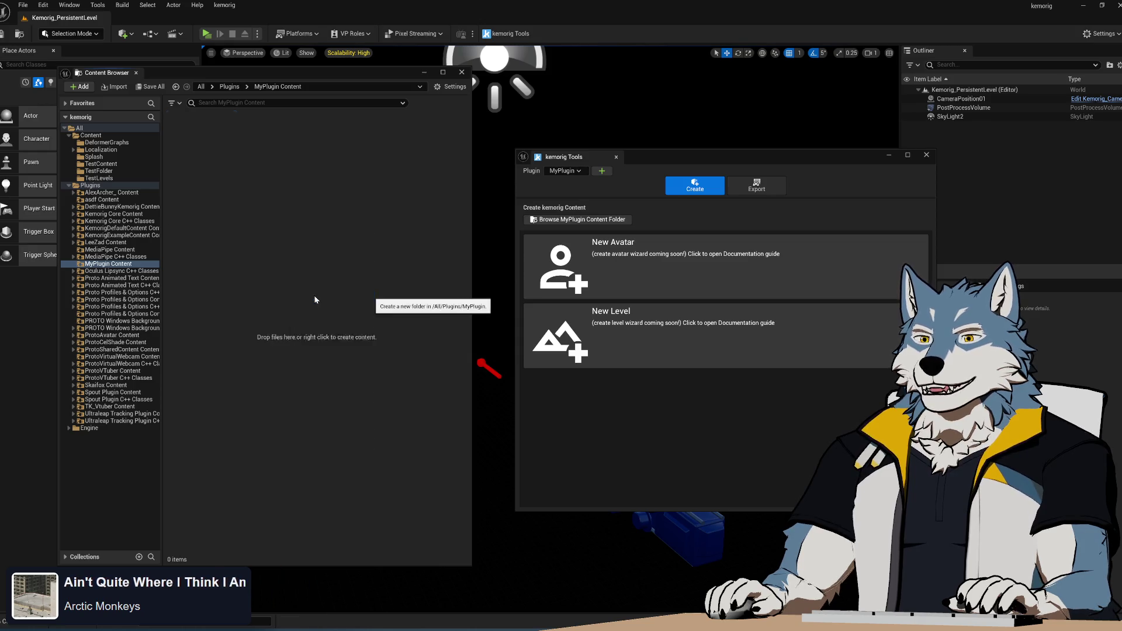
pyautogui.write('Models')
pyautogui.press('Return')
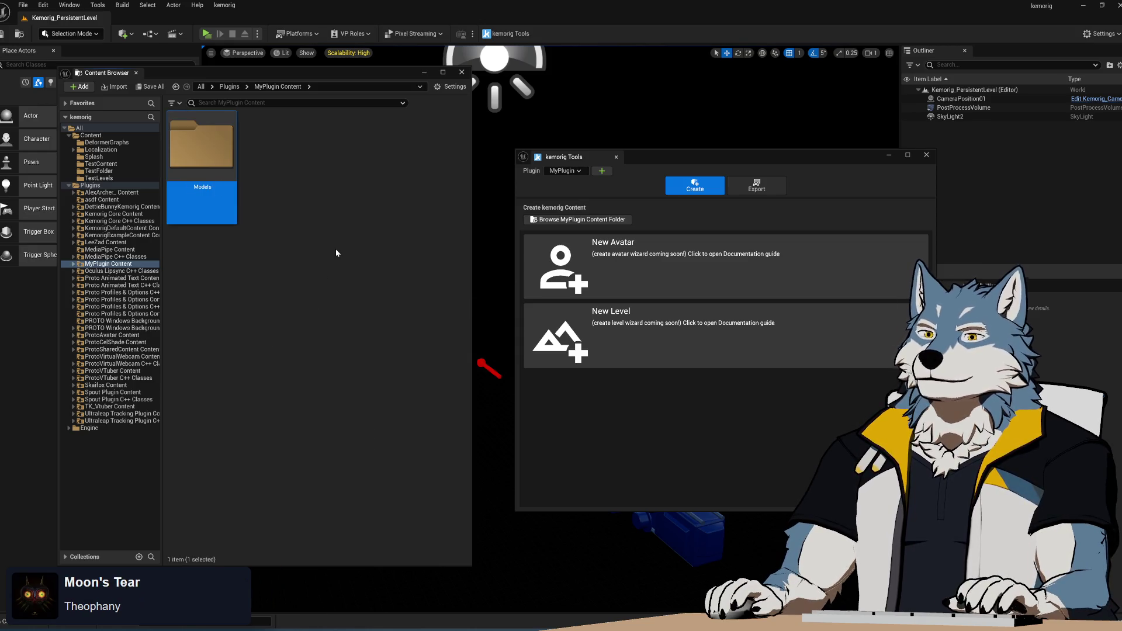
# - Inside the Models folder, create a new folder named Proto
pyautogui.doubleClick(232, 164)
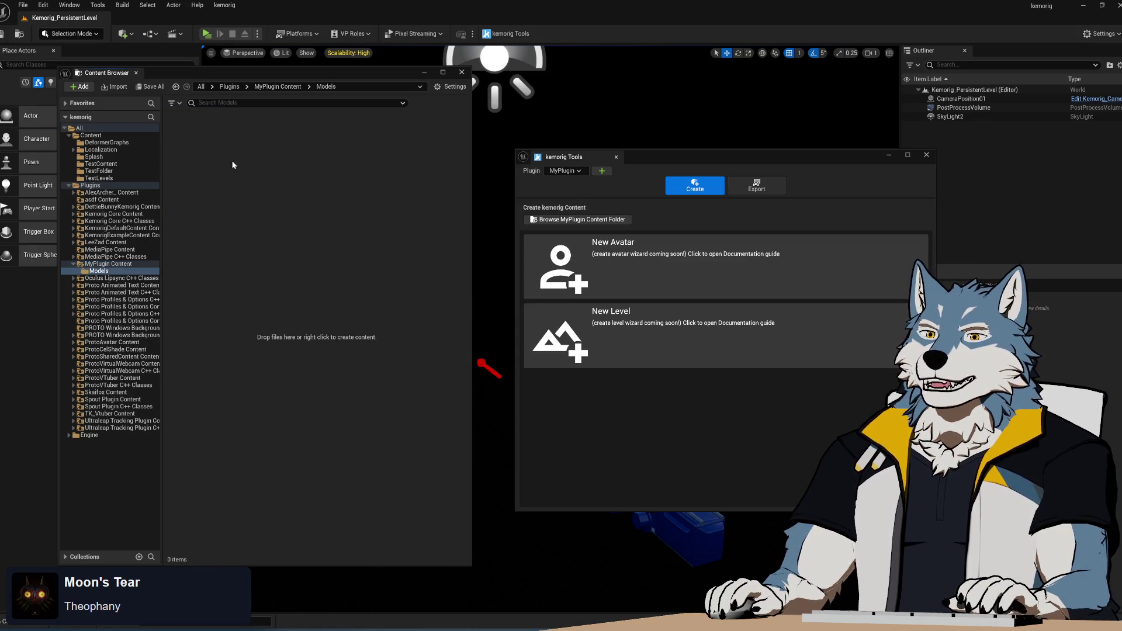
pyautogui.rightClick(243, 233)
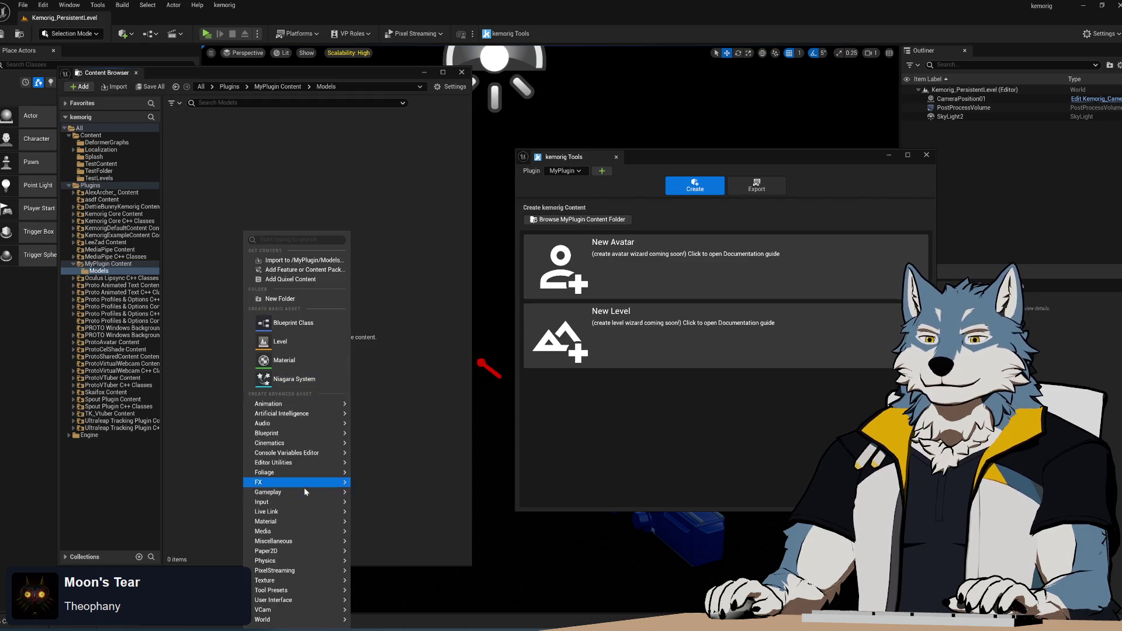
pyautogui.click(311, 304)
pyautogui.write('Proto')
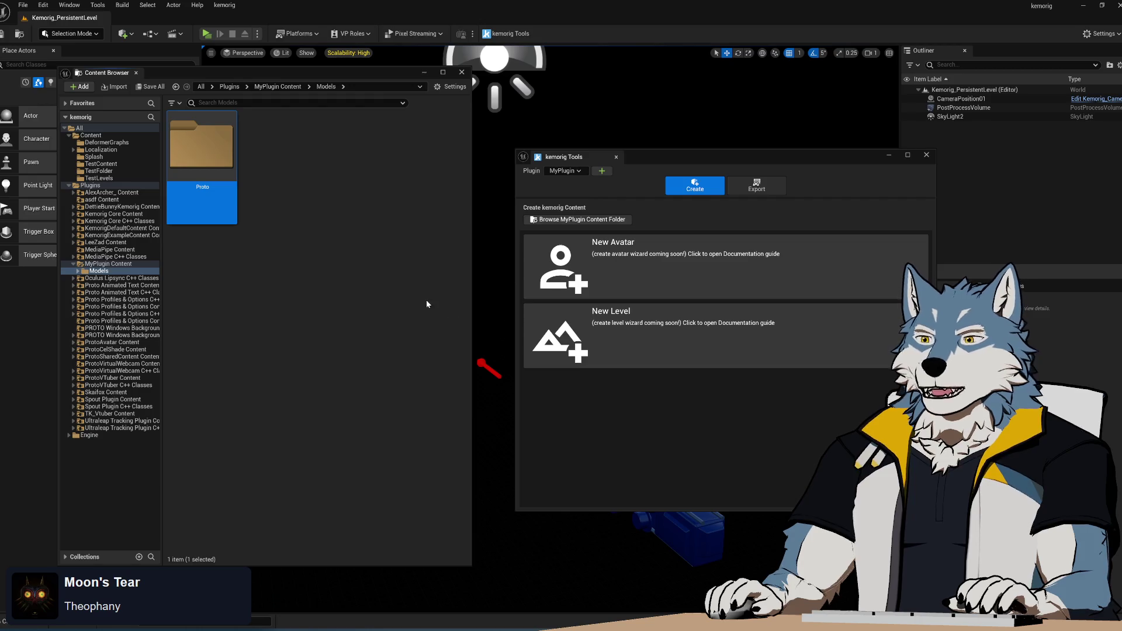
pyautogui.click(705, 261)
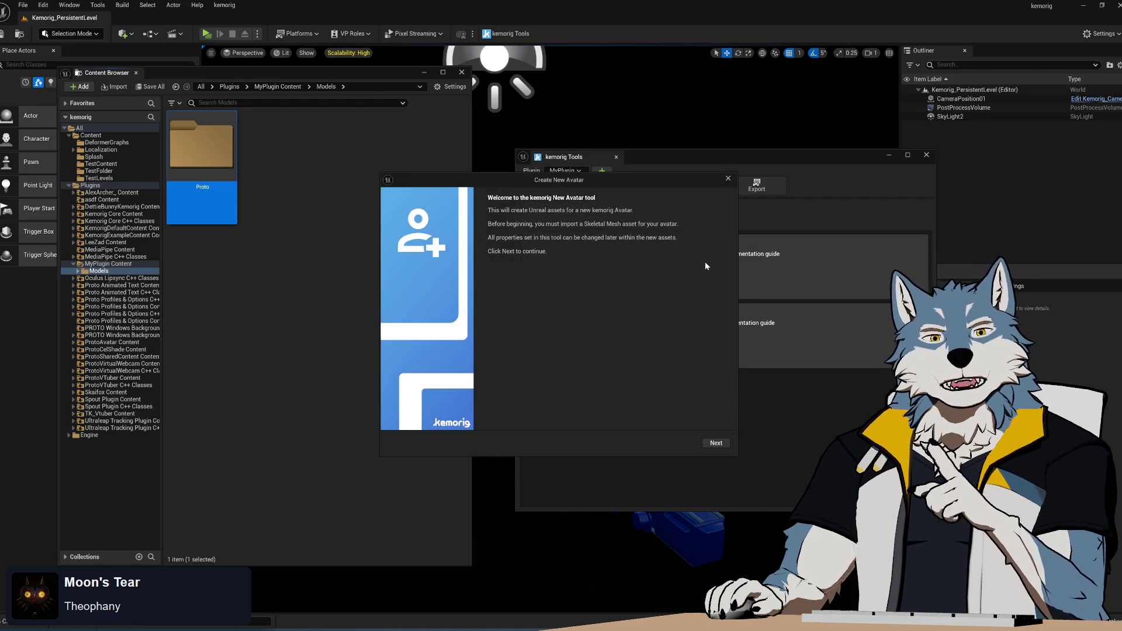
pyautogui.moveTo(639, 178); pyautogui.dragTo(626, 148)
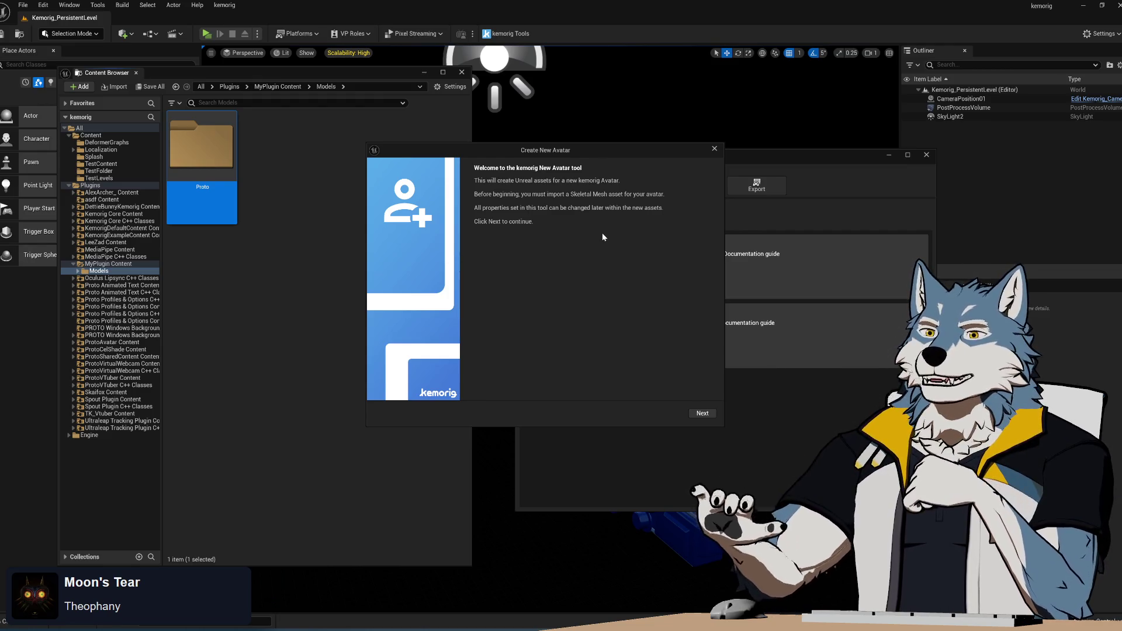
pyautogui.click(715, 149)
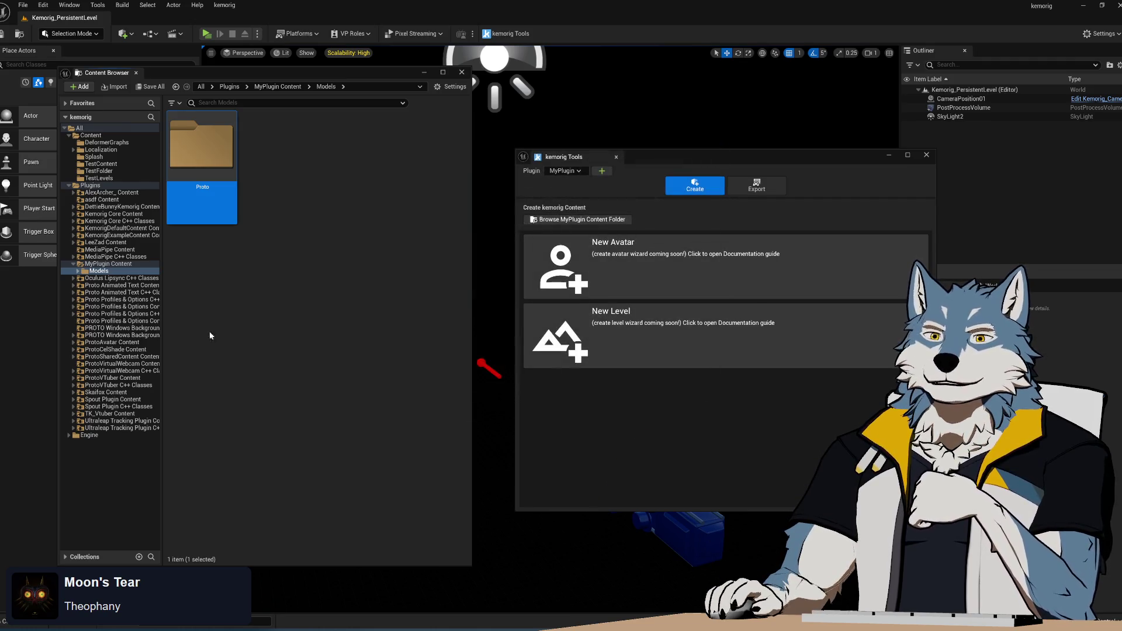
# - Move all assets from ProtoAvatar Content's Avatars > Proto > Model folder into Models
pyautogui.click(74, 343)
pyautogui.click(78, 350)
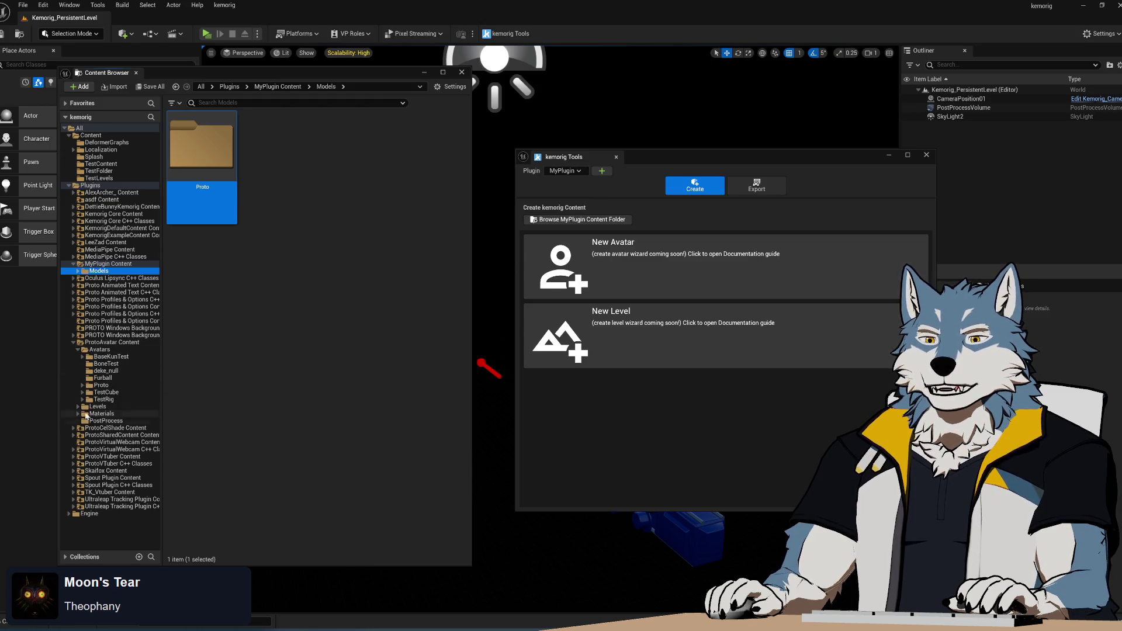
pyautogui.click(101, 386)
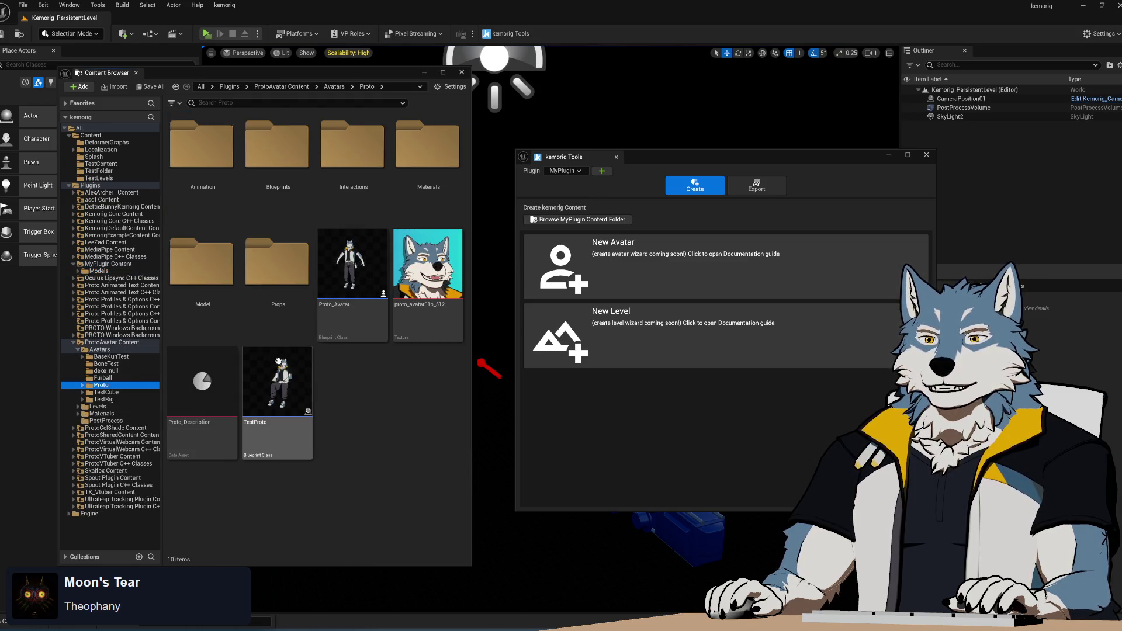
pyautogui.doubleClick(201, 263)
pyautogui.hotkey('ctrl', 'a')
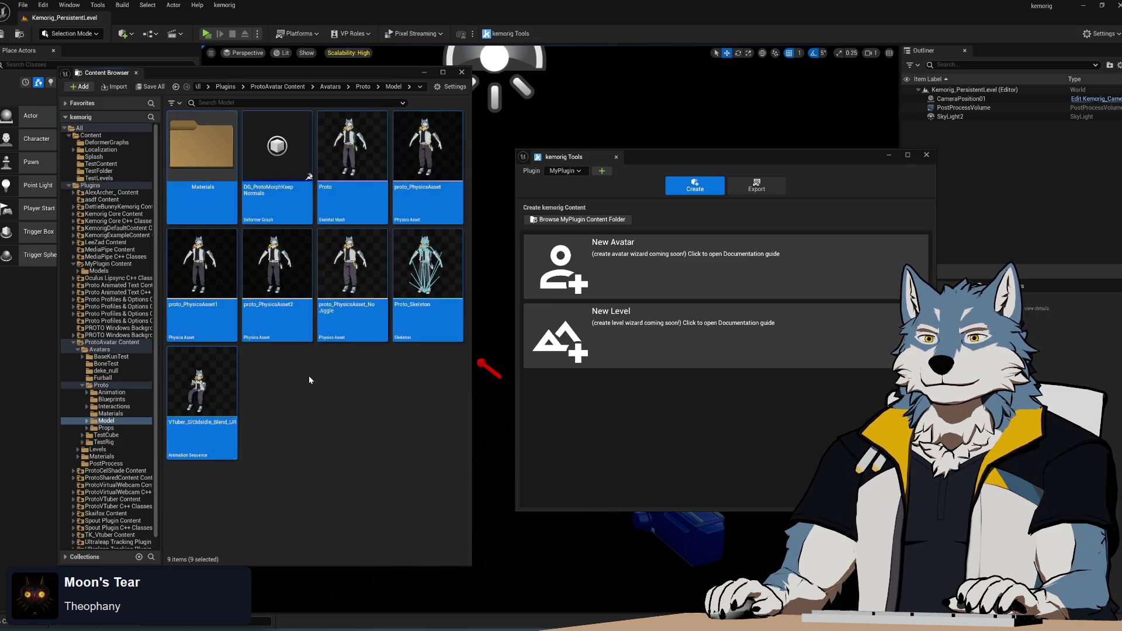
pyautogui.moveTo(107, 273); pyautogui.dragTo(107, 273)
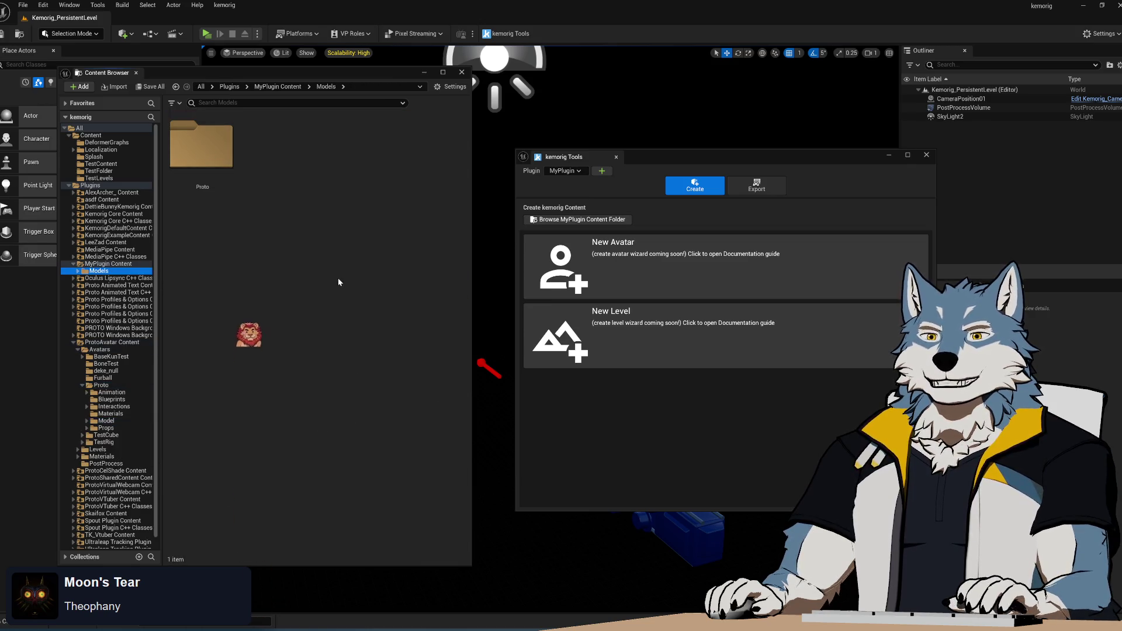
# - Select every asset in Models > Proto and save them
pyautogui.doubleClick(201, 146)
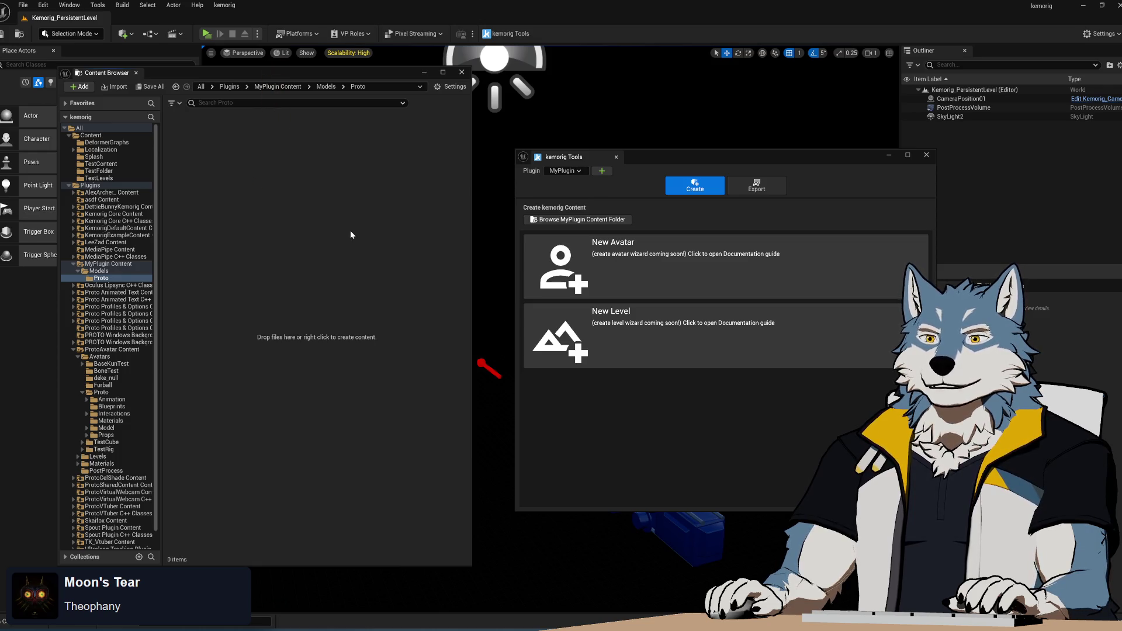
pyautogui.click(221, 172)
pyautogui.hotkey('ctrl', 'a')
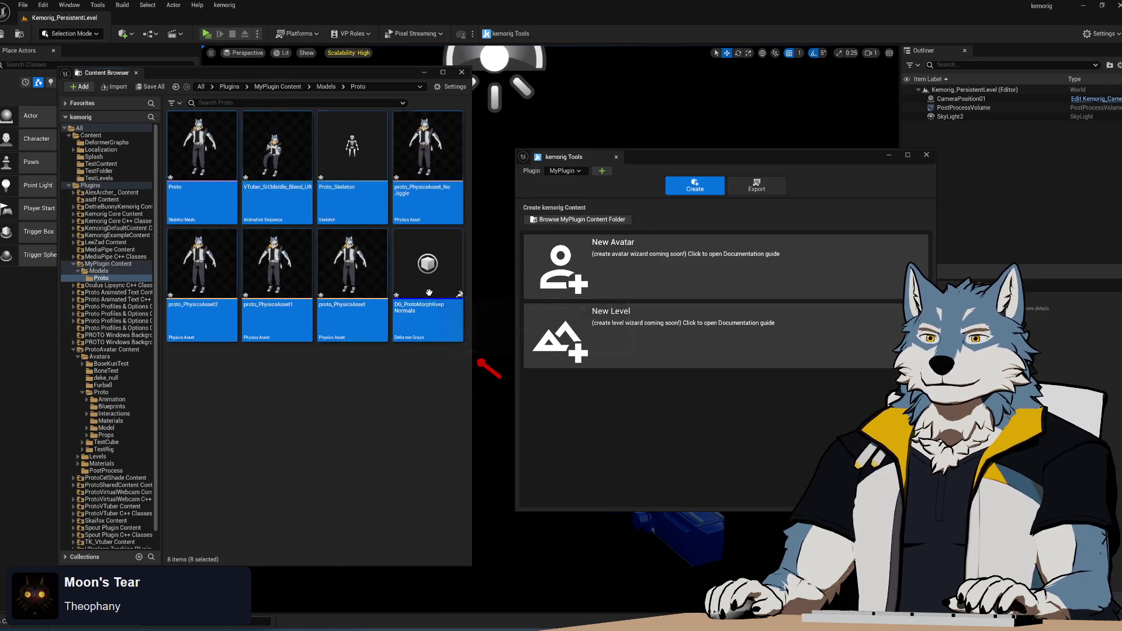
pyautogui.hotkey('ctrl', 's')
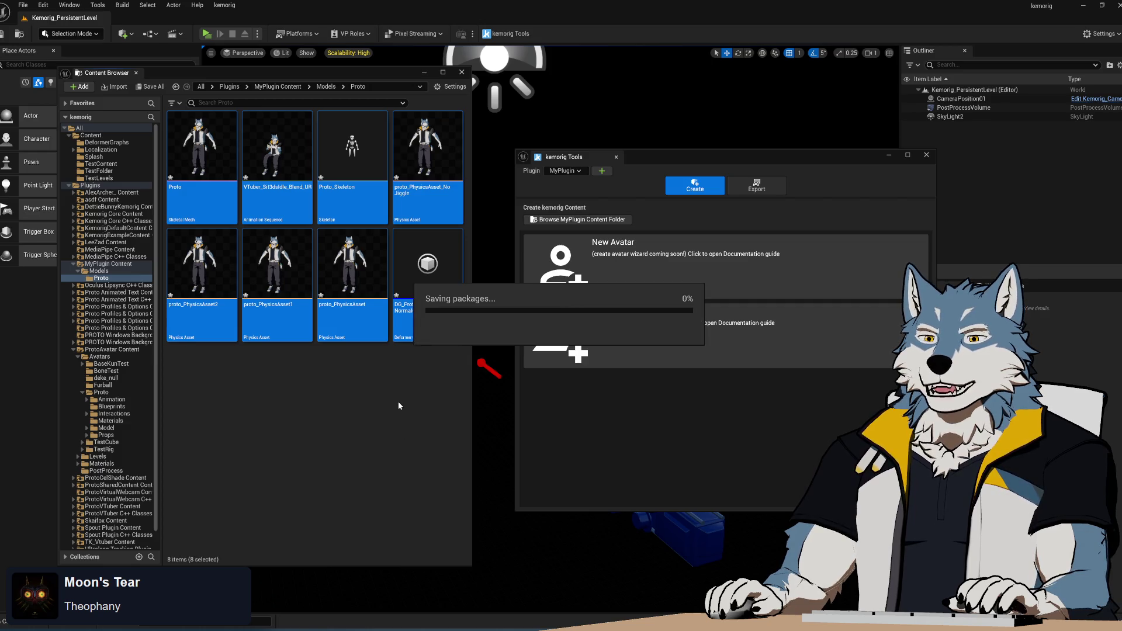
# - Delete the duplicate proto_PhysicsAsset1 and proto_PhysicsAsset2
pyautogui.click(339, 398)
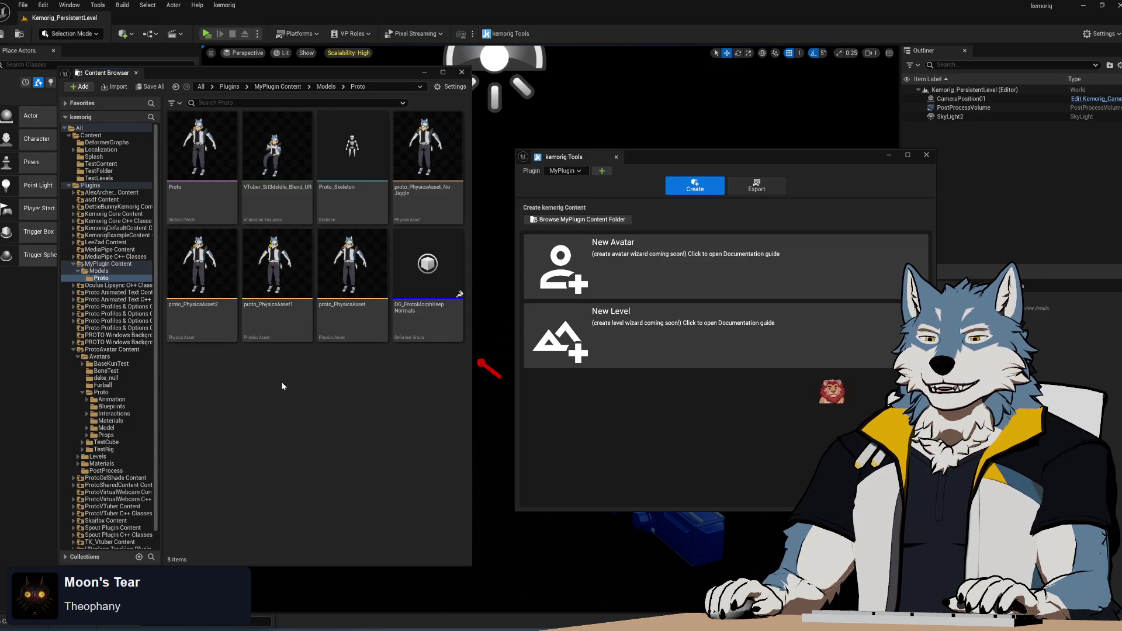
pyautogui.moveTo(285, 361); pyautogui.dragTo(228, 328)
pyautogui.press('Delete')
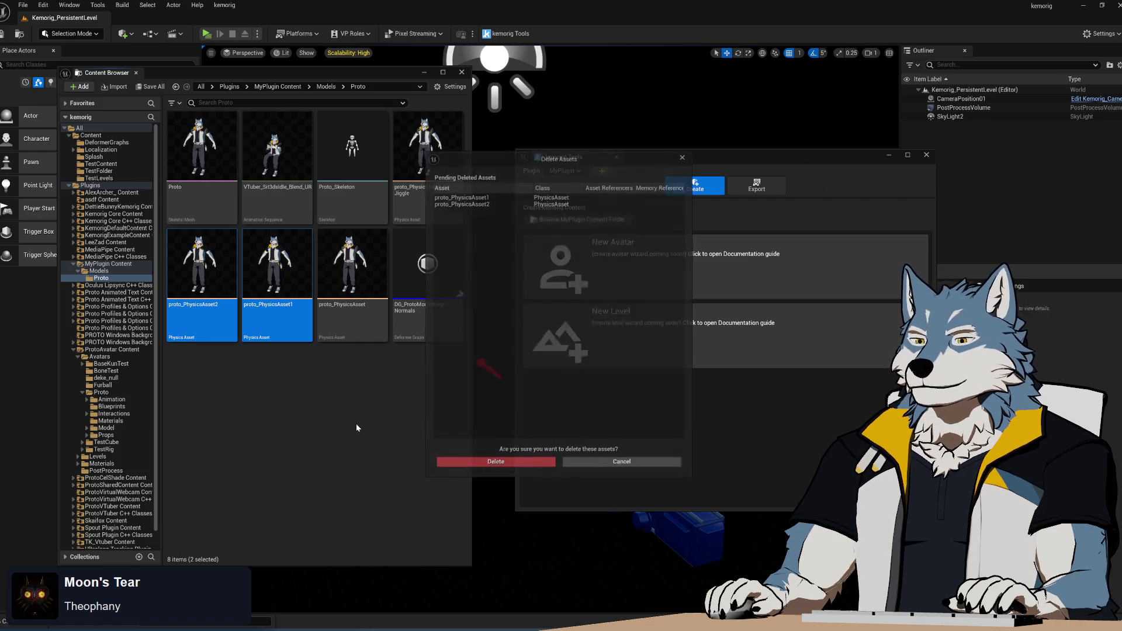
pyautogui.click(528, 463)
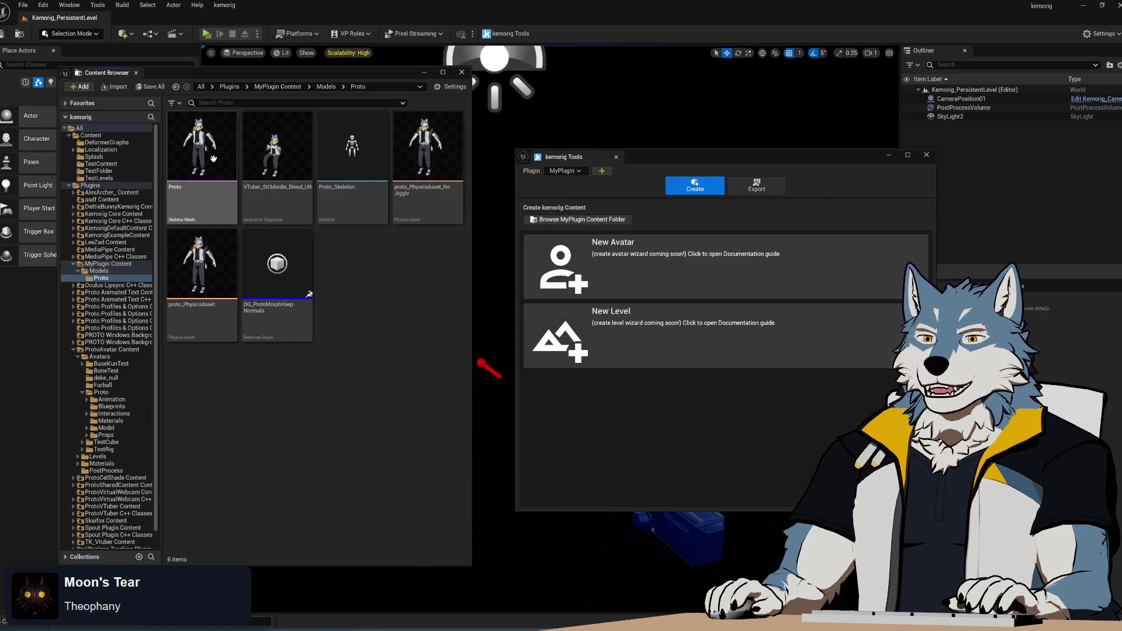
# - Force delete the still-referenced VTuber_Sit3dsIdle_Blend_UR animation
pyautogui.moveTo(290, 202)
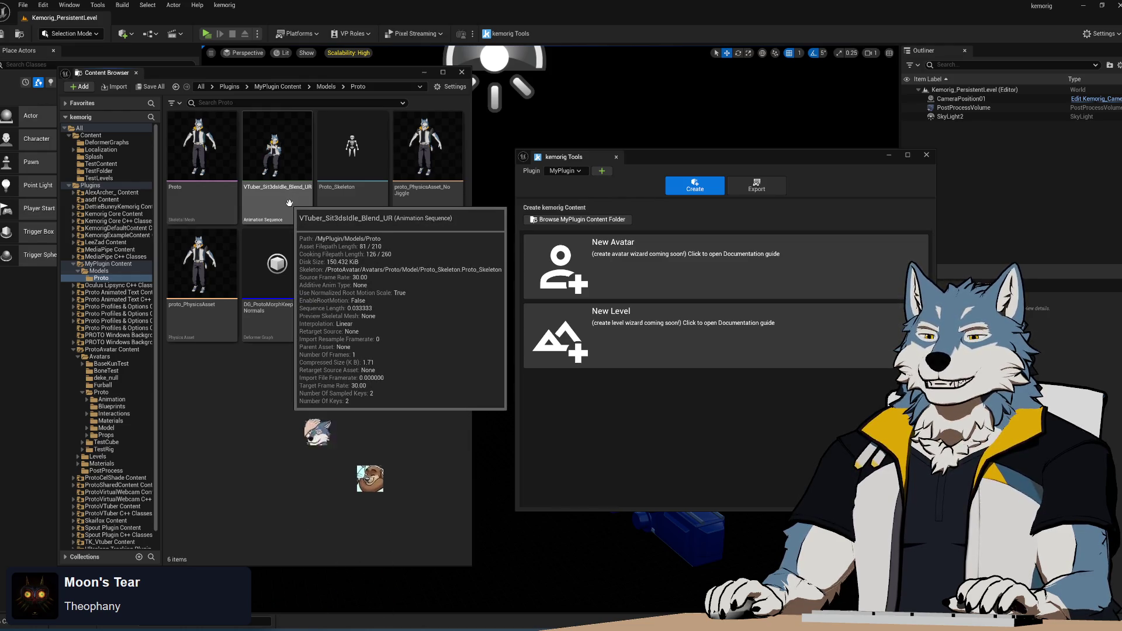
pyautogui.click(291, 206)
pyautogui.press('Delete')
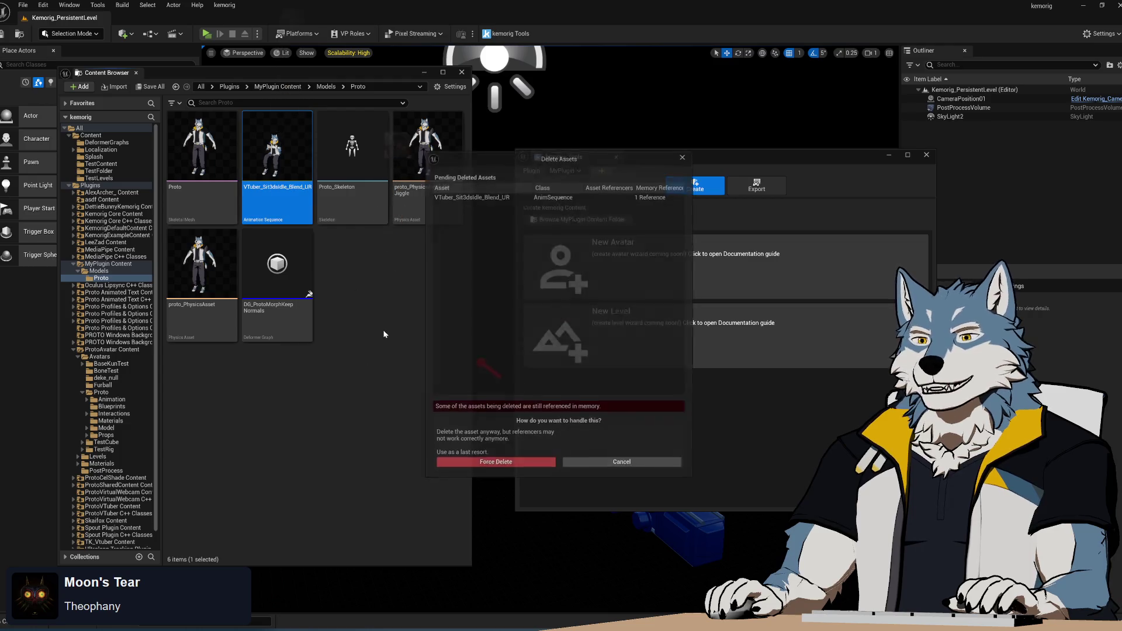
pyautogui.click(542, 466)
# - Inspect Proto_Skeleton in its editor, then select all five remaining Proto assets
pyautogui.doubleClick(275, 175)
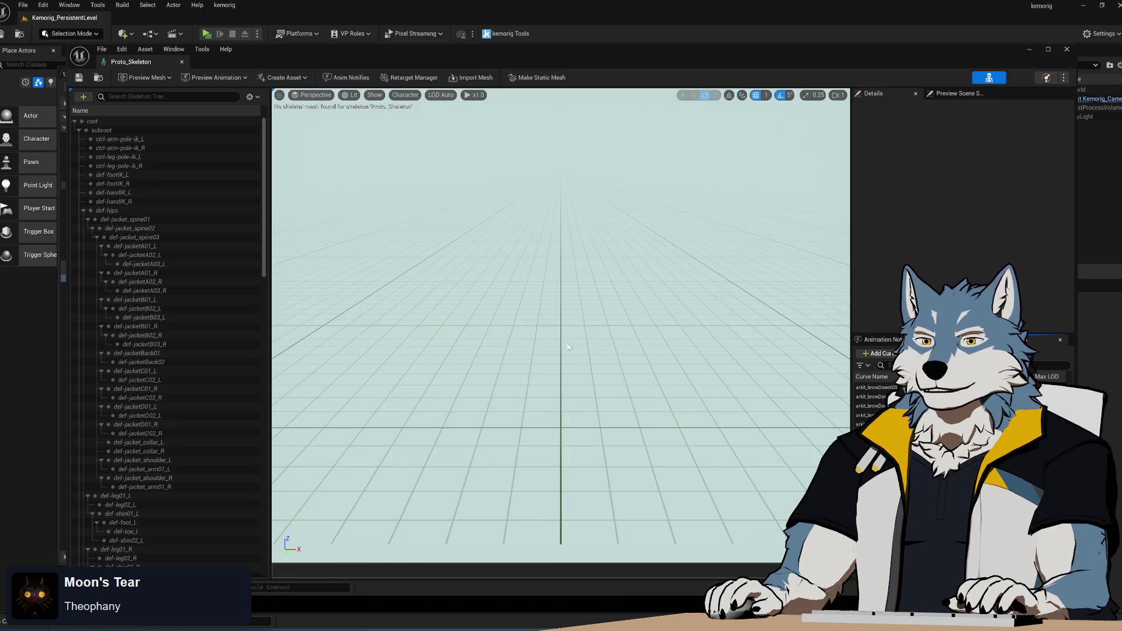
pyautogui.moveTo(568, 347)
pyautogui.mouseDown()
pyautogui.moveTo(707, 341)
pyautogui.moveTo(760, 328)
pyautogui.mouseUp()
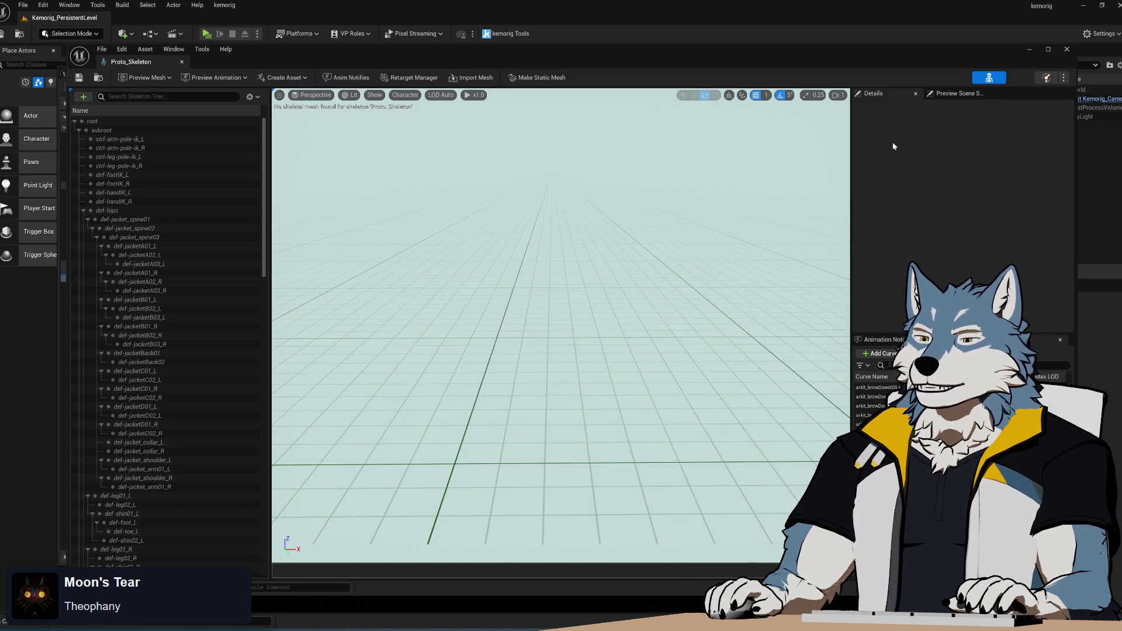
pyautogui.click(1067, 50)
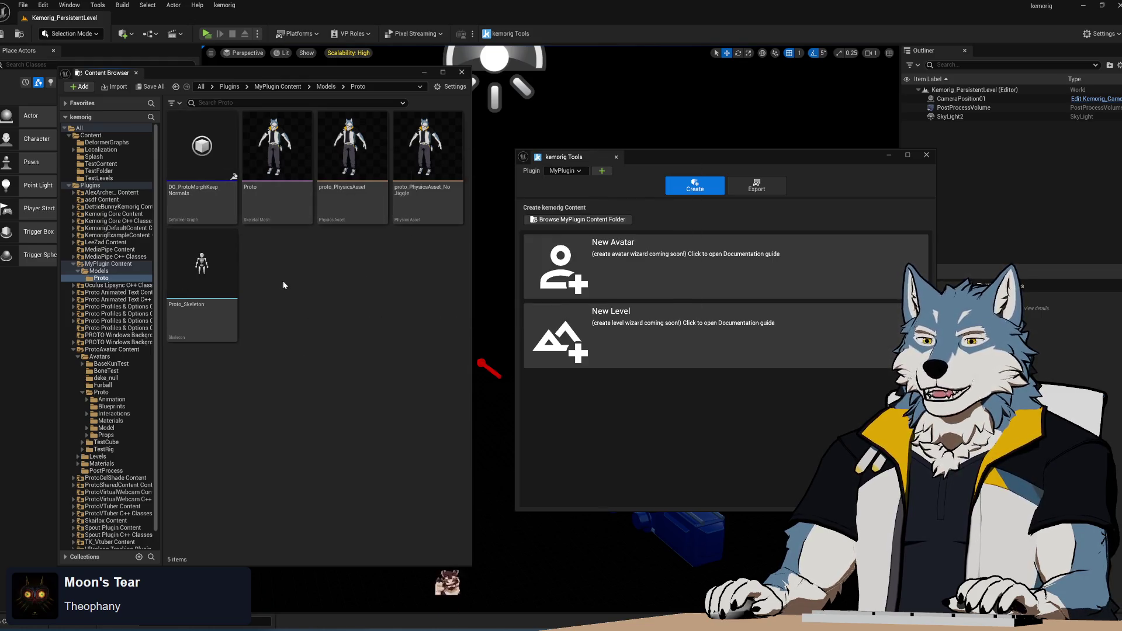
pyautogui.click(203, 146)
pyautogui.hotkey('ctrl', 'a')
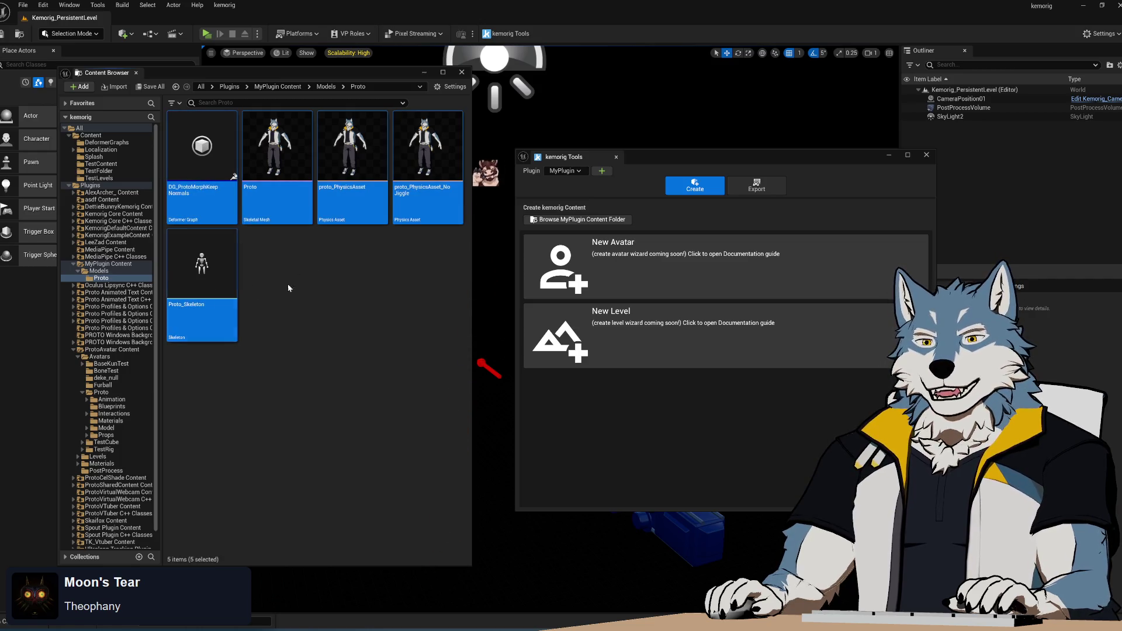
# - Delete all five remaining Proto assets, confirming the deletion
pyautogui.press('Delete')
pyautogui.click(525, 464)
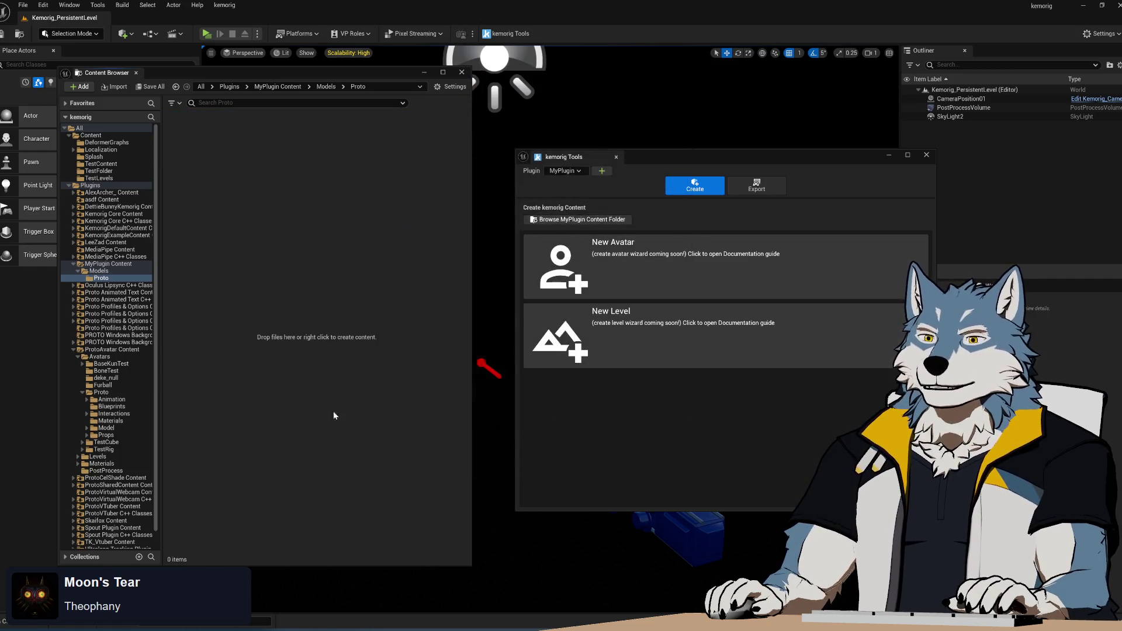
pyautogui.click(100, 278)
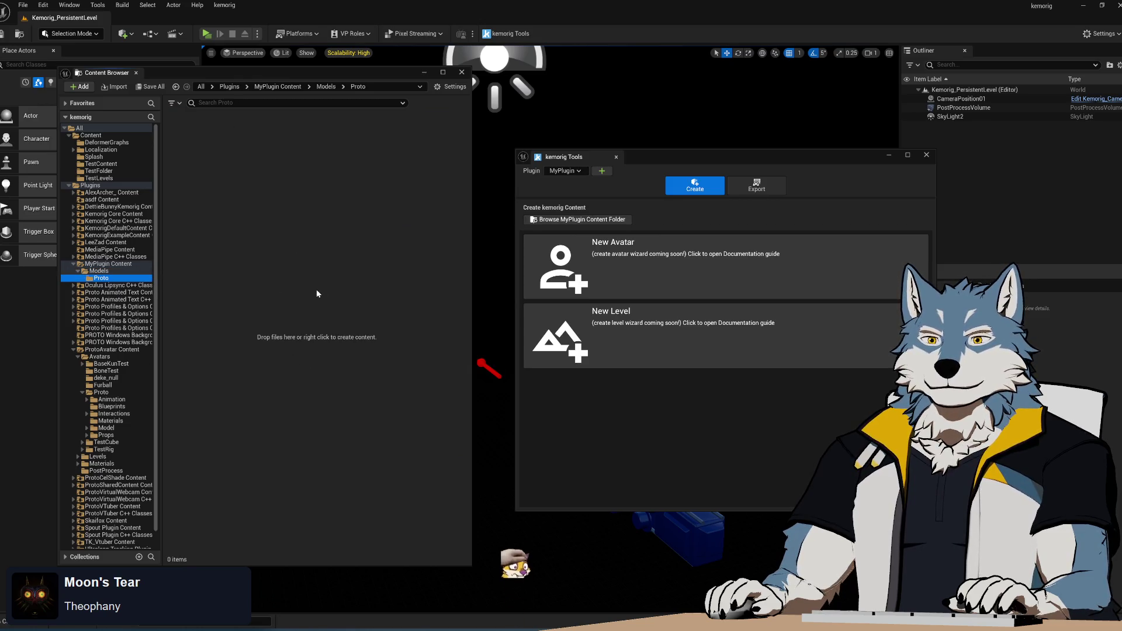
pyautogui.press('super')
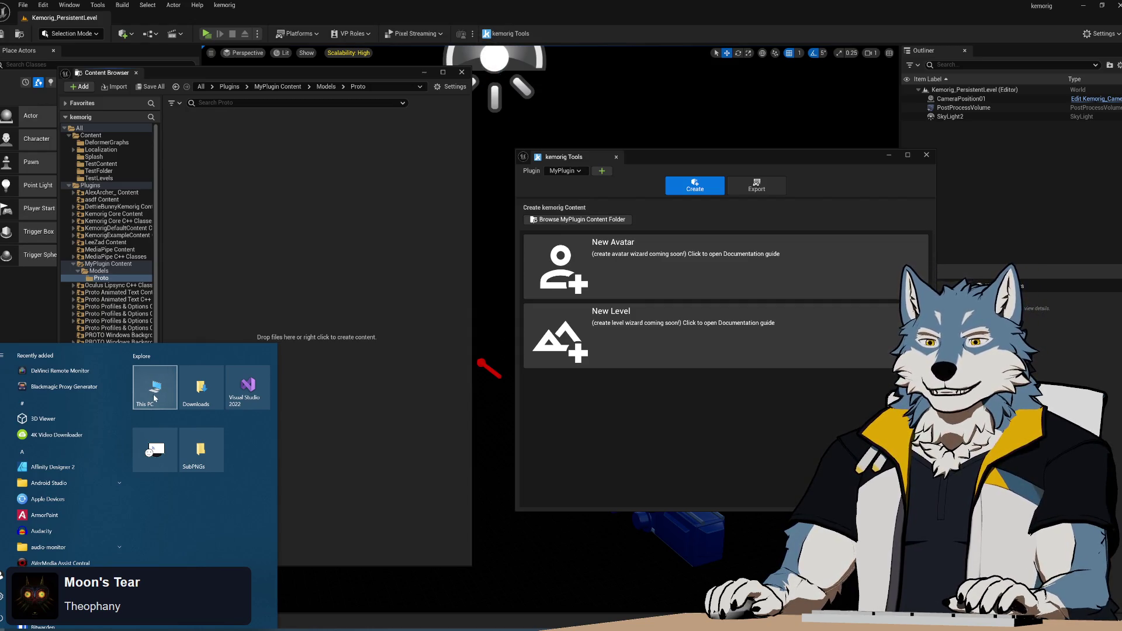
# - Locate Proto.fbx in proto > export > unreal and bring it into the Proto folder
pyautogui.click(354, 516)
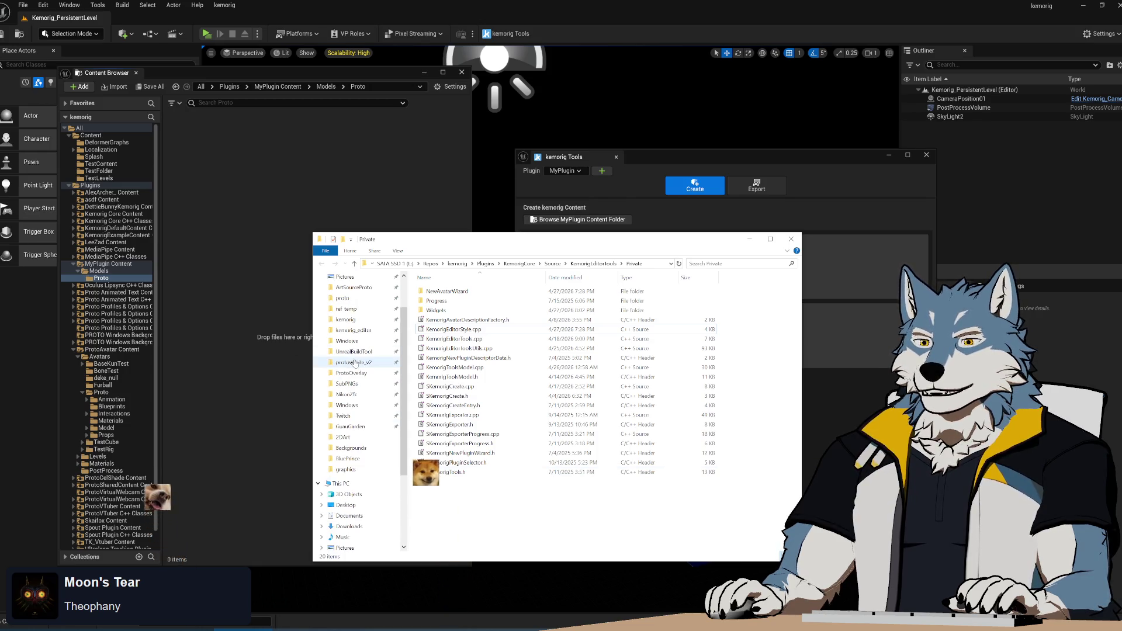
pyautogui.click(342, 298)
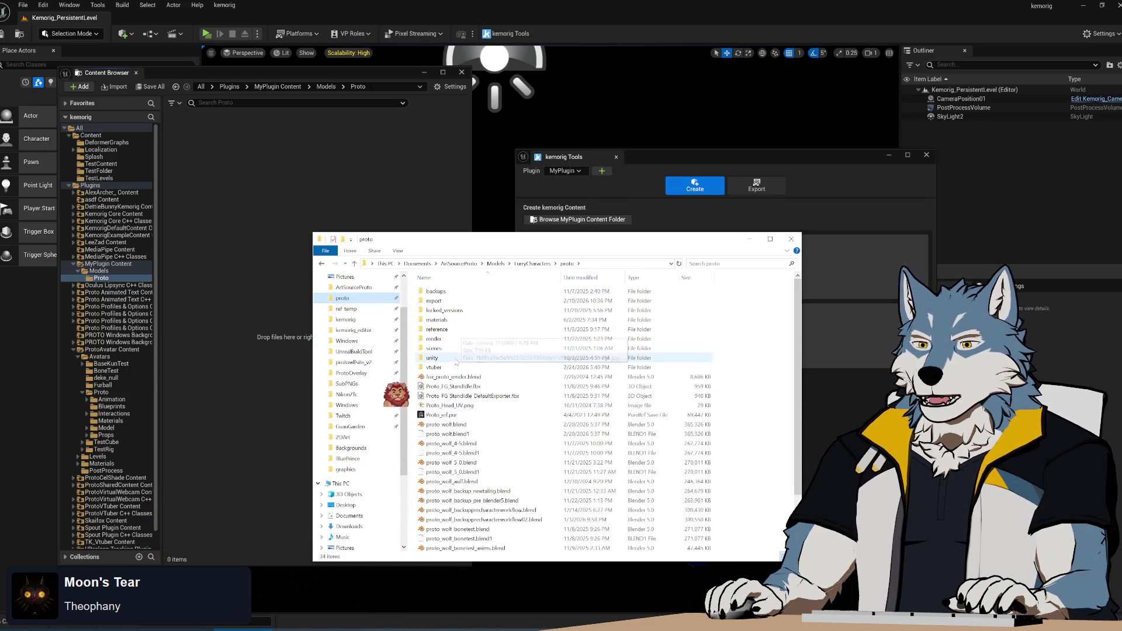
pyautogui.doubleClick(459, 299)
pyautogui.doubleClick(450, 291)
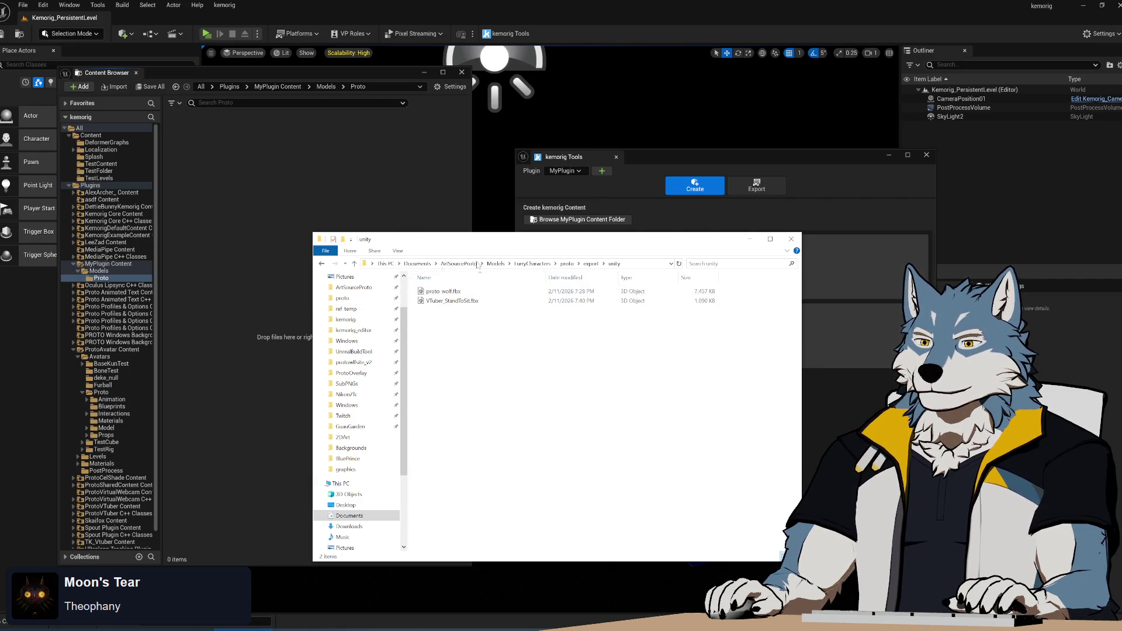
pyautogui.click(591, 263)
pyautogui.doubleClick(436, 309)
pyautogui.click(437, 329)
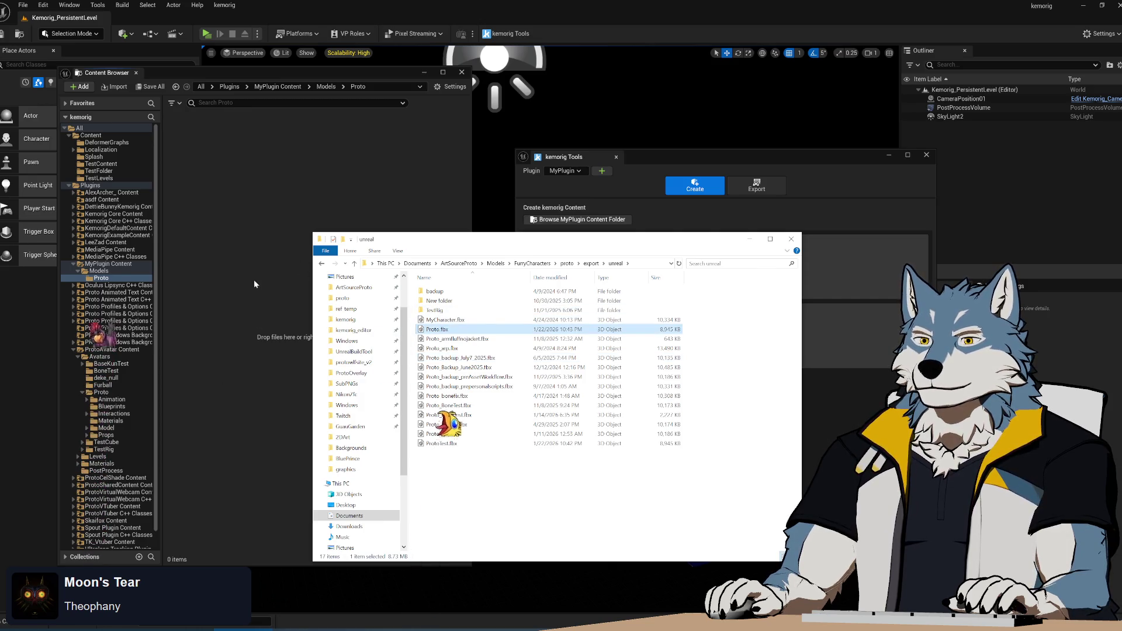
pyautogui.click(337, 70)
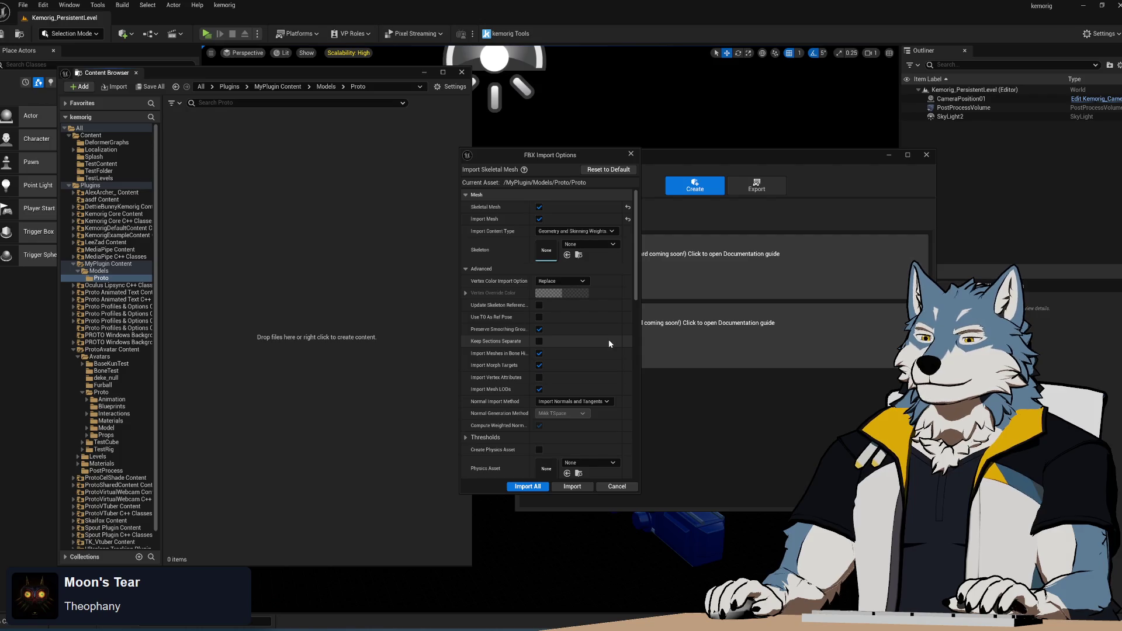
# - Accept the FBX Import Options to import Proto.fbx as mesh and skeleton
pyautogui.click(567, 486)
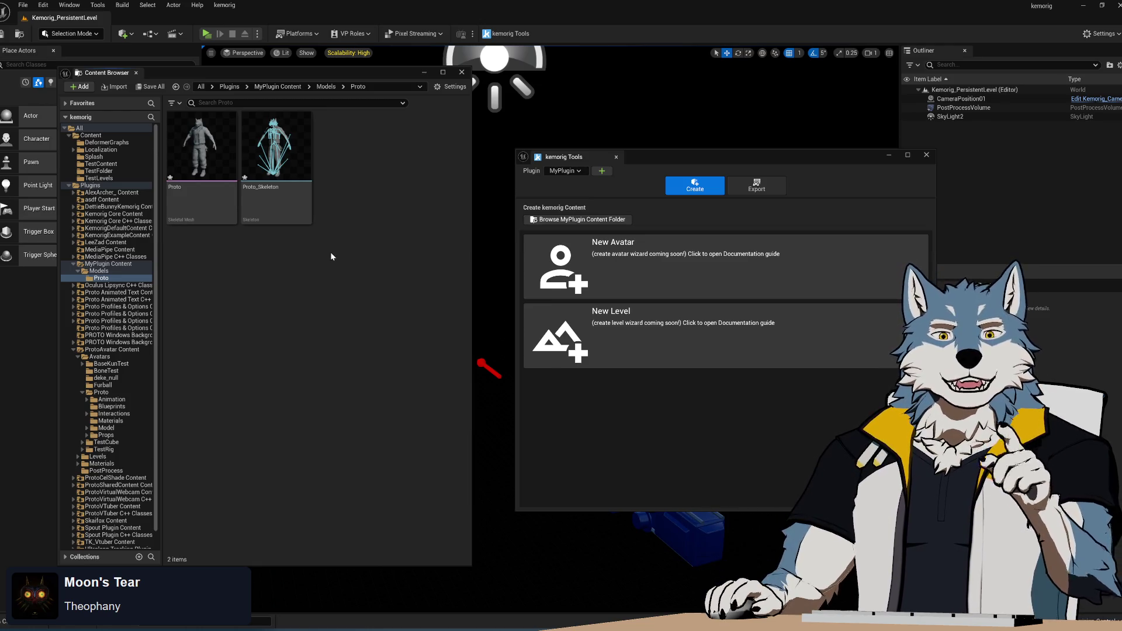
# - Save the imported Proto mesh and Proto_Skeleton
pyautogui.click(205, 173)
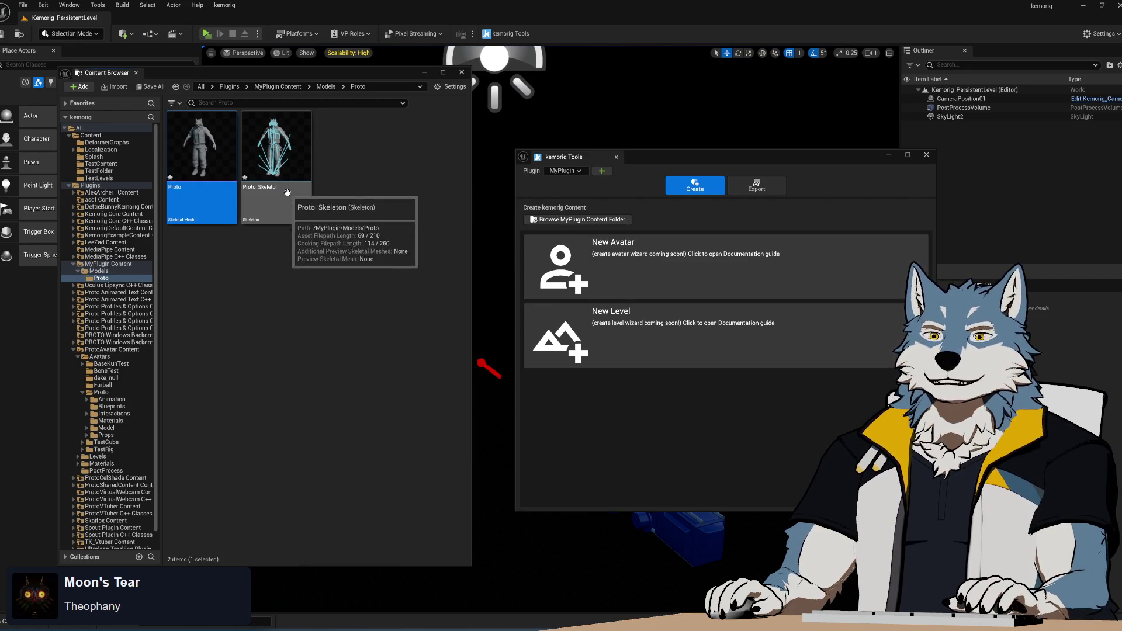
pyautogui.press('Right')
pyautogui.hotkey('shift', 'Left')
pyautogui.hotkey('ctrl', 's')
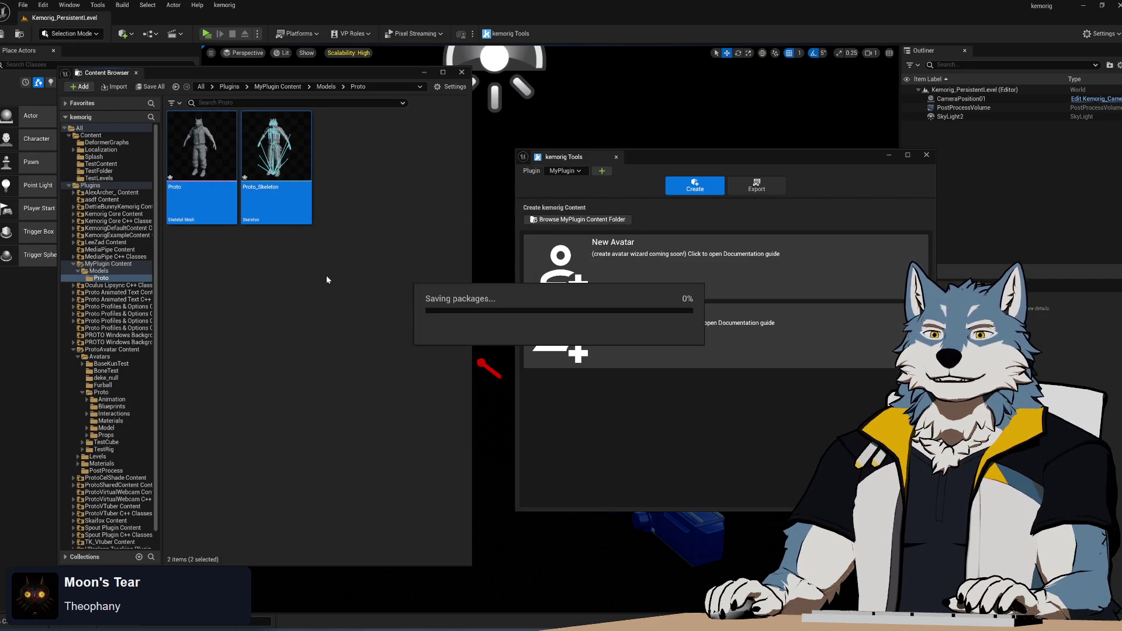
# - Inspect the Proto skeletal mesh in its editor, then close it
pyautogui.click(286, 248)
pyautogui.doubleClick(201, 169)
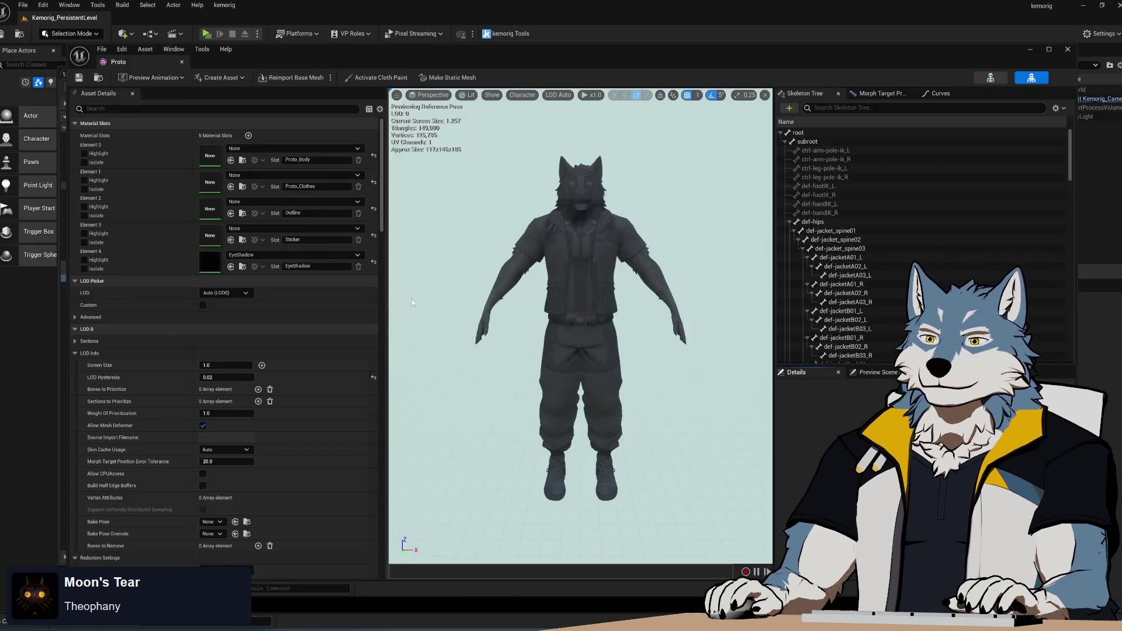
pyautogui.moveTo(579, 351)
pyautogui.mouseDown()
pyautogui.moveTo(608, 362)
pyautogui.moveTo(579, 375)
pyautogui.moveTo(579, 386)
pyautogui.mouseUp()
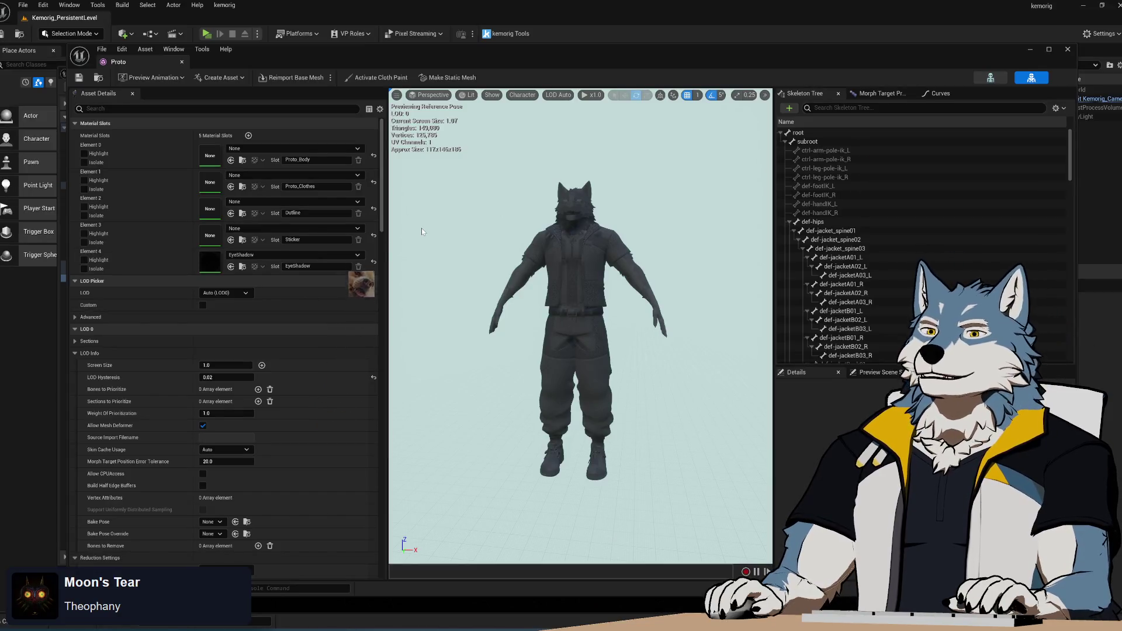
pyautogui.moveTo(318, 51)
pyautogui.mouseDown()
pyautogui.moveTo(407, 55)
pyautogui.moveTo(291, 40)
pyautogui.moveTo(304, 48)
pyautogui.mouseUp()
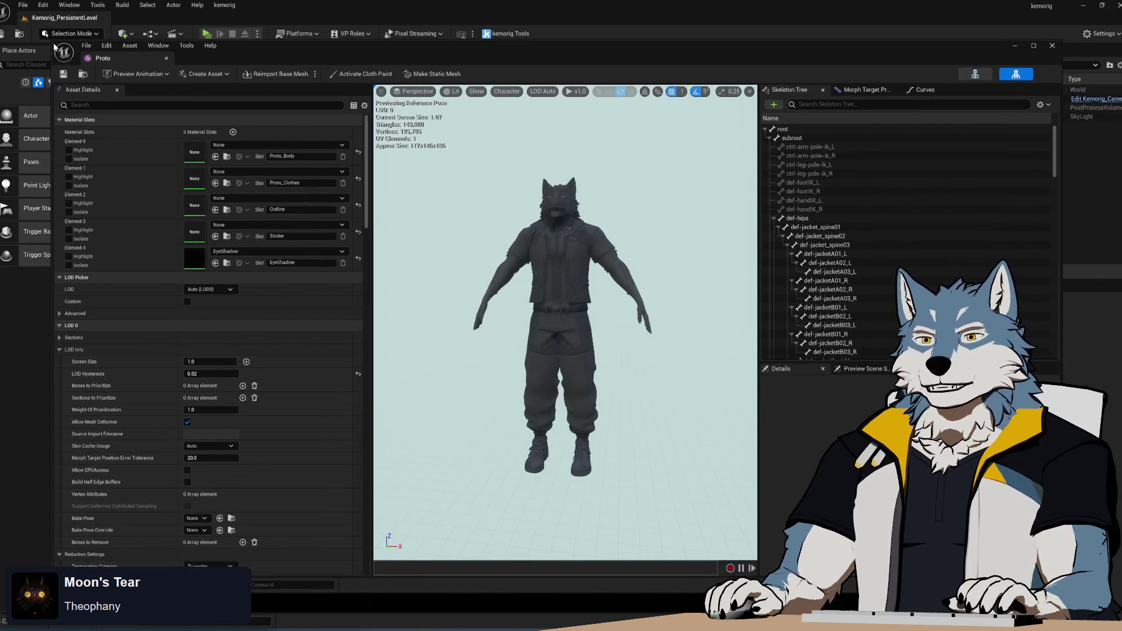
pyautogui.moveTo(51, 45)
pyautogui.mouseDown()
pyautogui.moveTo(321, 52)
pyautogui.moveTo(124, 73)
pyautogui.moveTo(112, 138)
pyautogui.mouseUp()
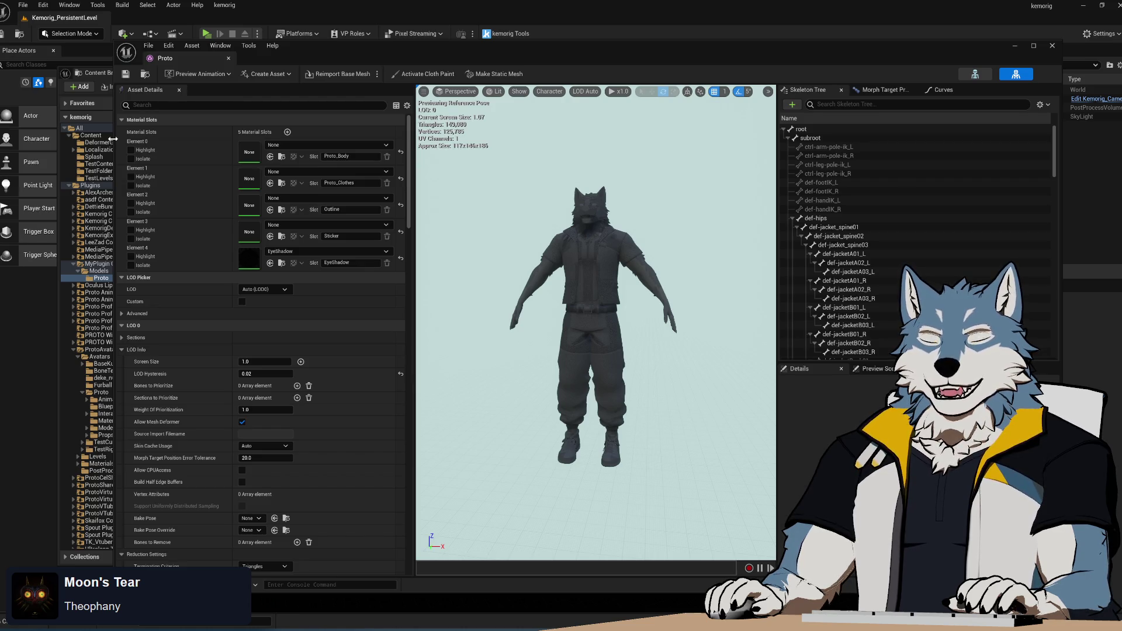
pyautogui.click(1052, 46)
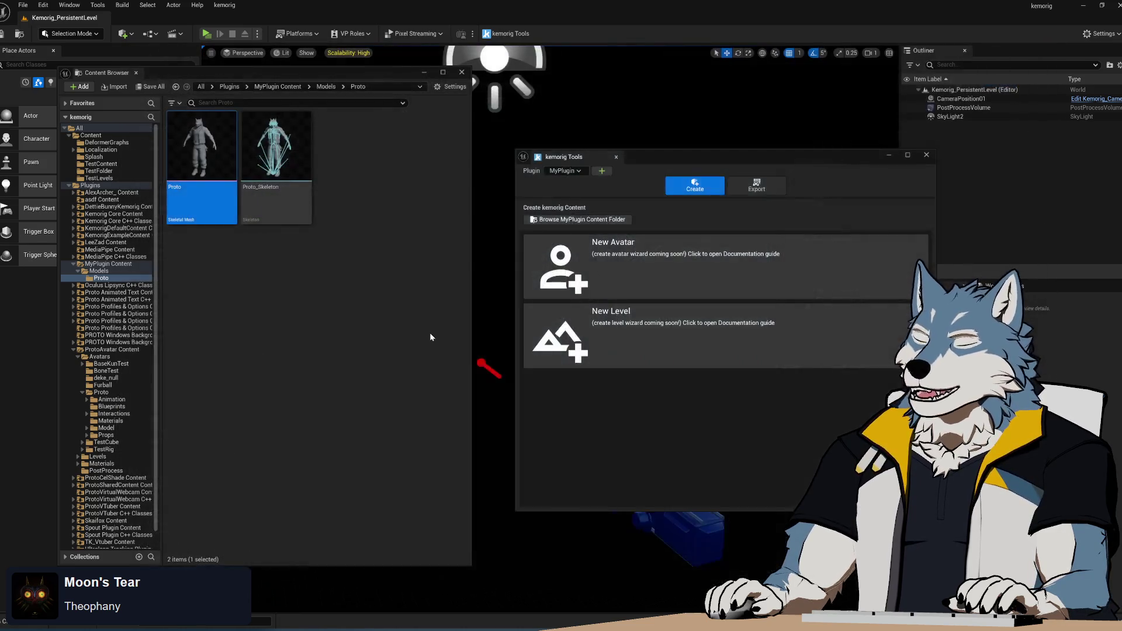
# - Create a Materials folder inside Proto, open it, then go back to Proto
pyautogui.rightClick(235, 286)
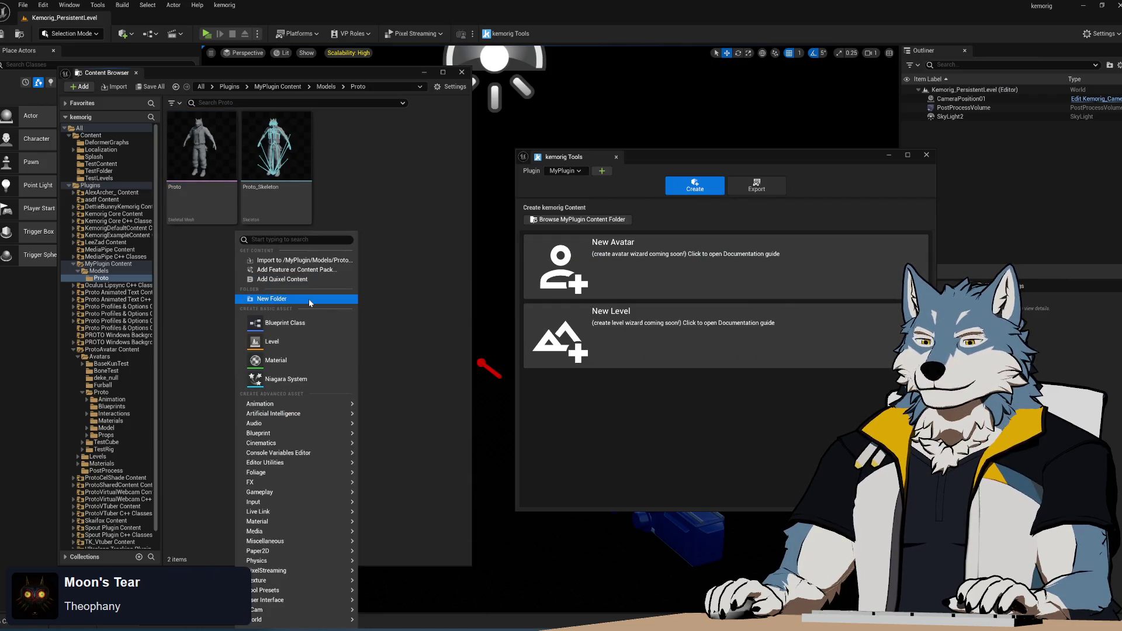
pyautogui.click(308, 299)
pyautogui.write('Mate')
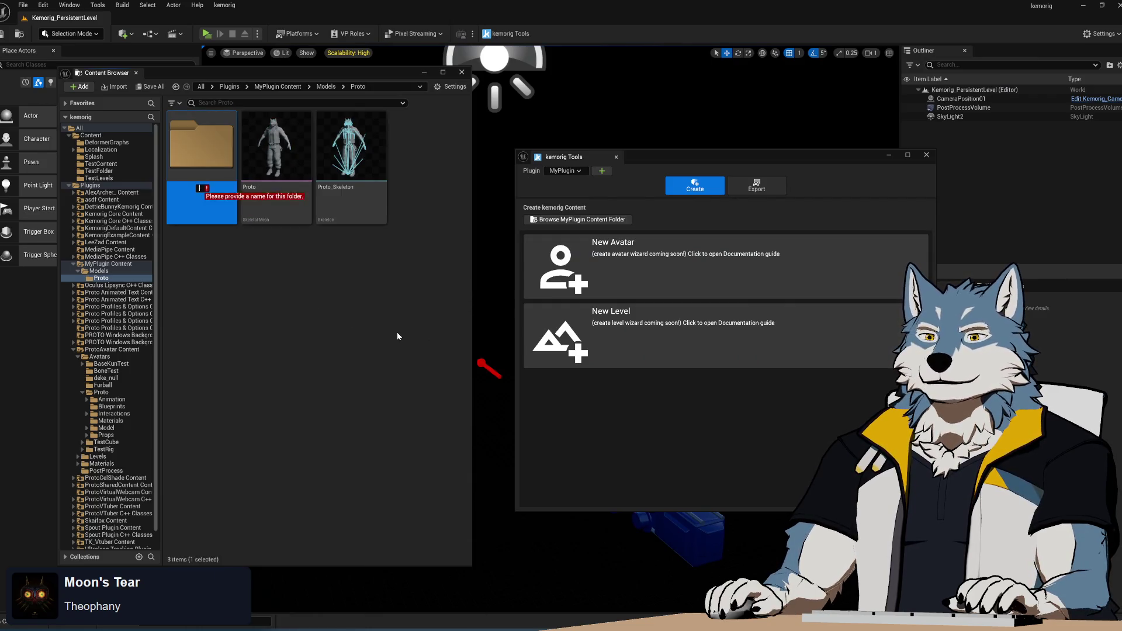
pyautogui.write('rials')
pyautogui.press('Return')
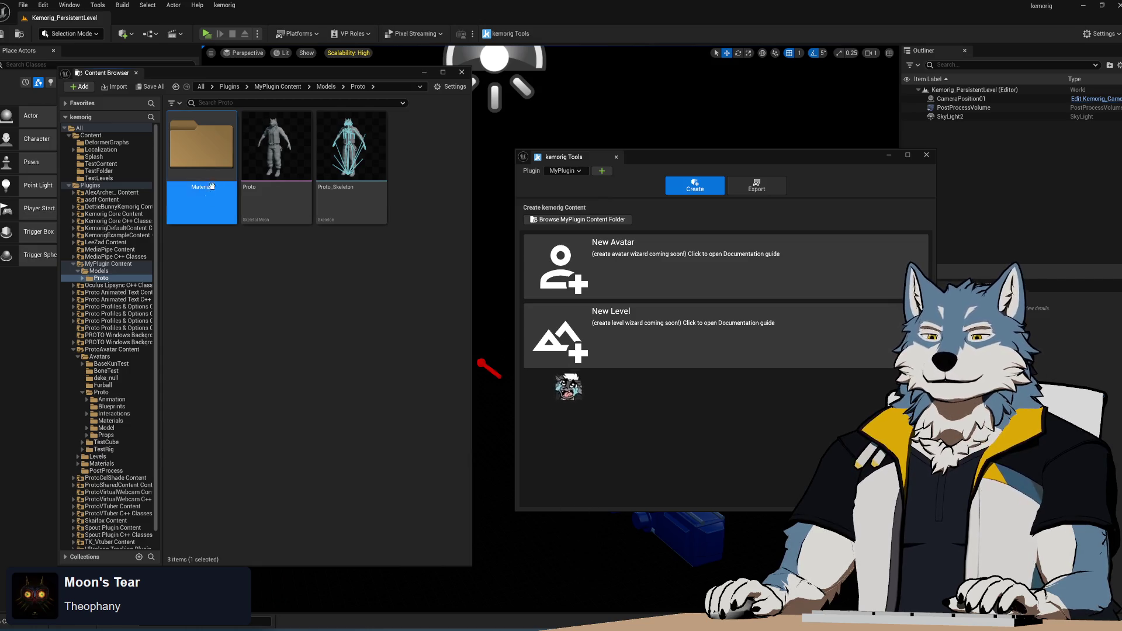
pyautogui.doubleClick(220, 170)
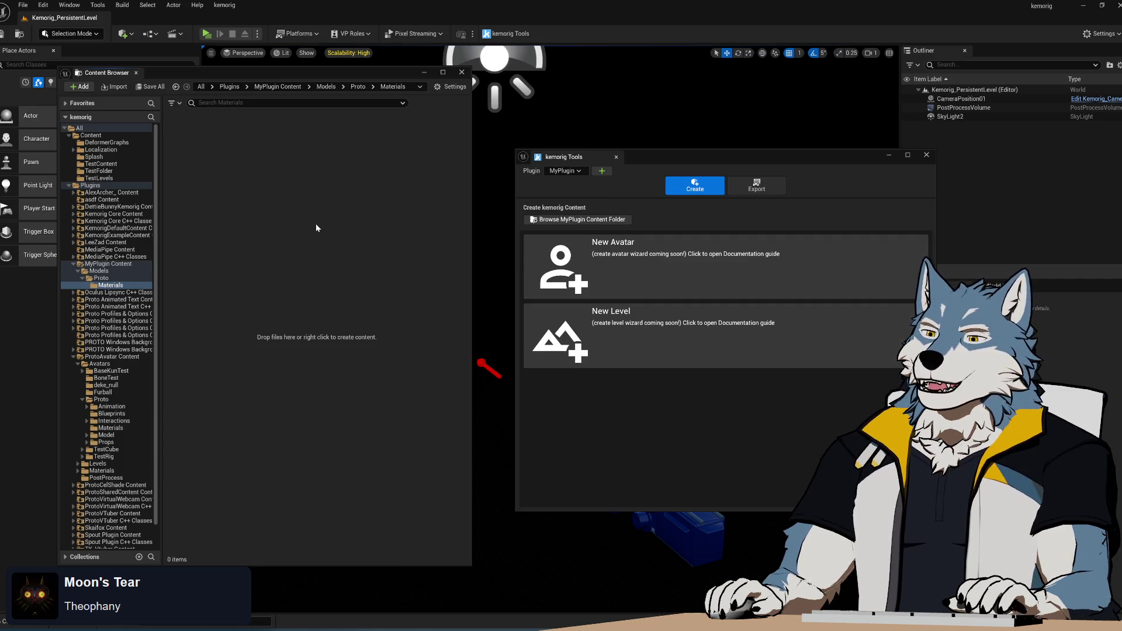
pyautogui.click(102, 278)
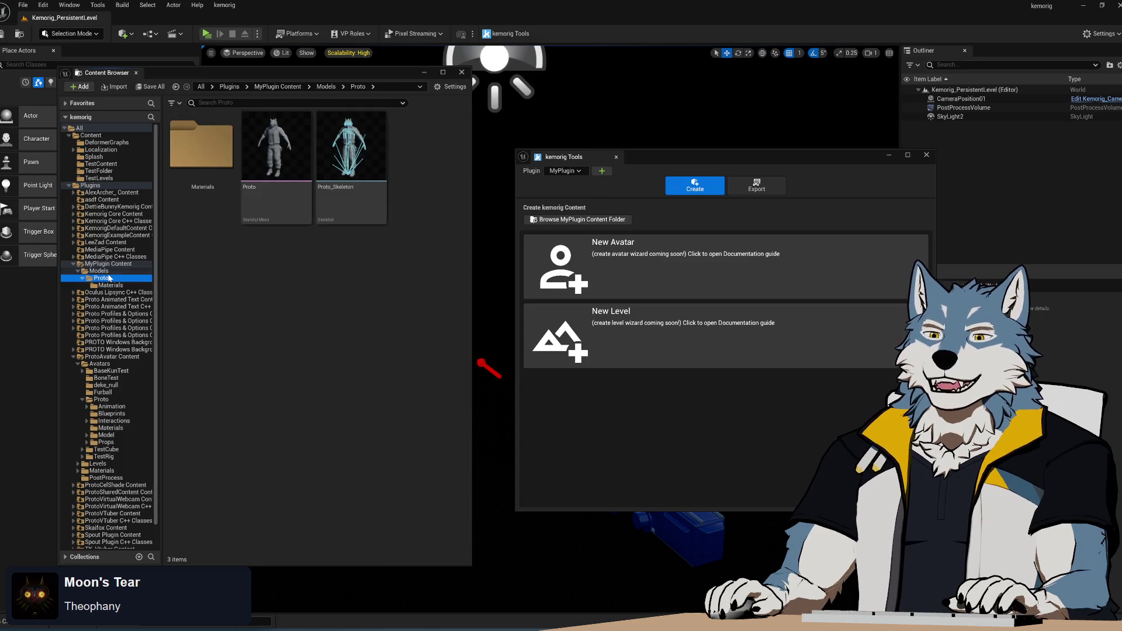
# - Move all 20 assets from ProtoAvatar's Proto/Model/Materials into the new Proto Materials folder
pyautogui.click(116, 286)
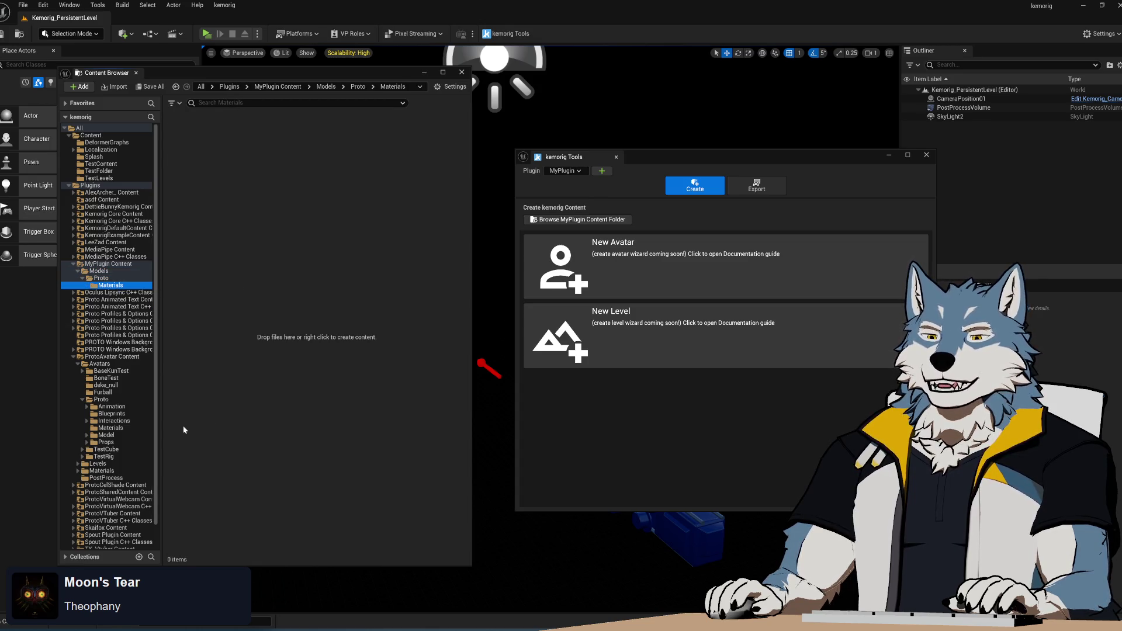
pyautogui.click(110, 428)
pyautogui.click(105, 435)
pyautogui.click(207, 157)
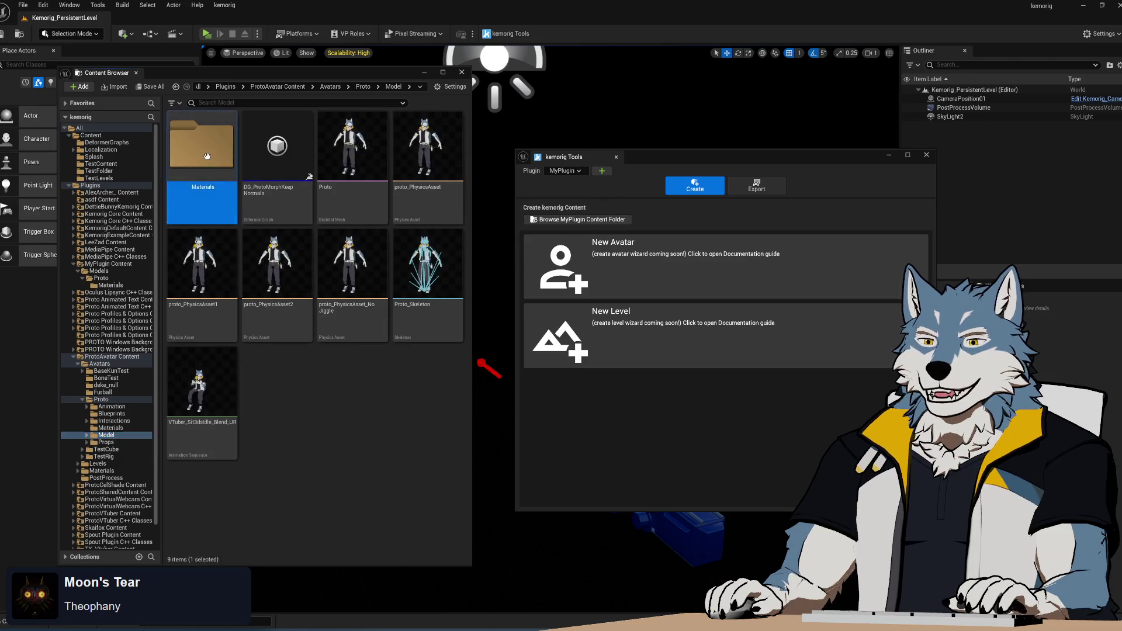
pyautogui.doubleClick(207, 157)
pyautogui.click(214, 149)
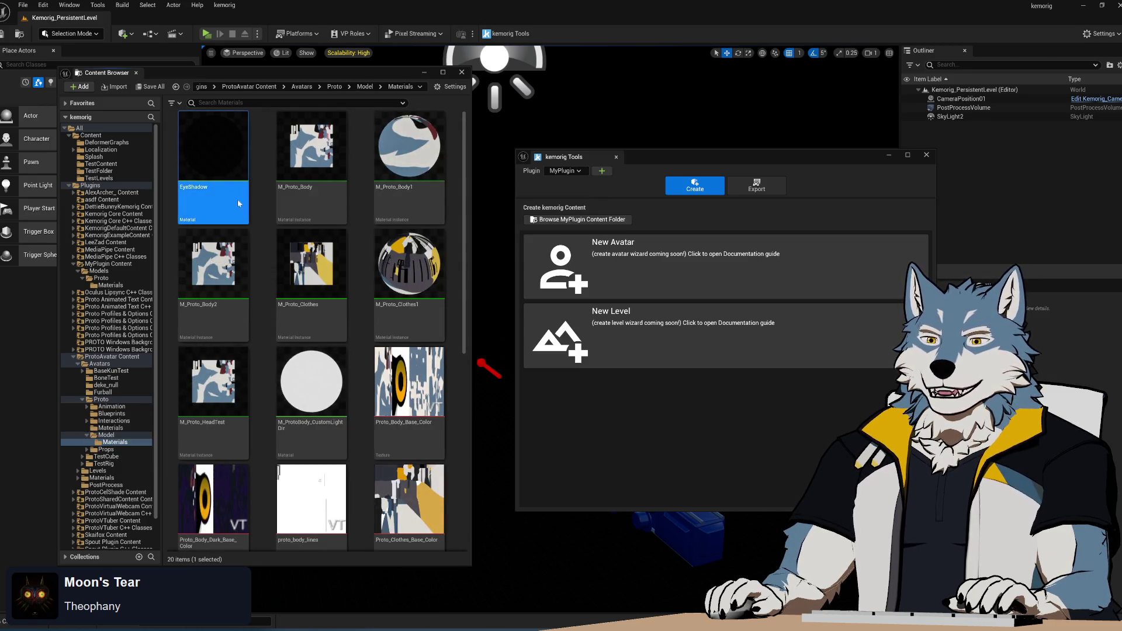
pyautogui.scroll(-5, 316, 351)
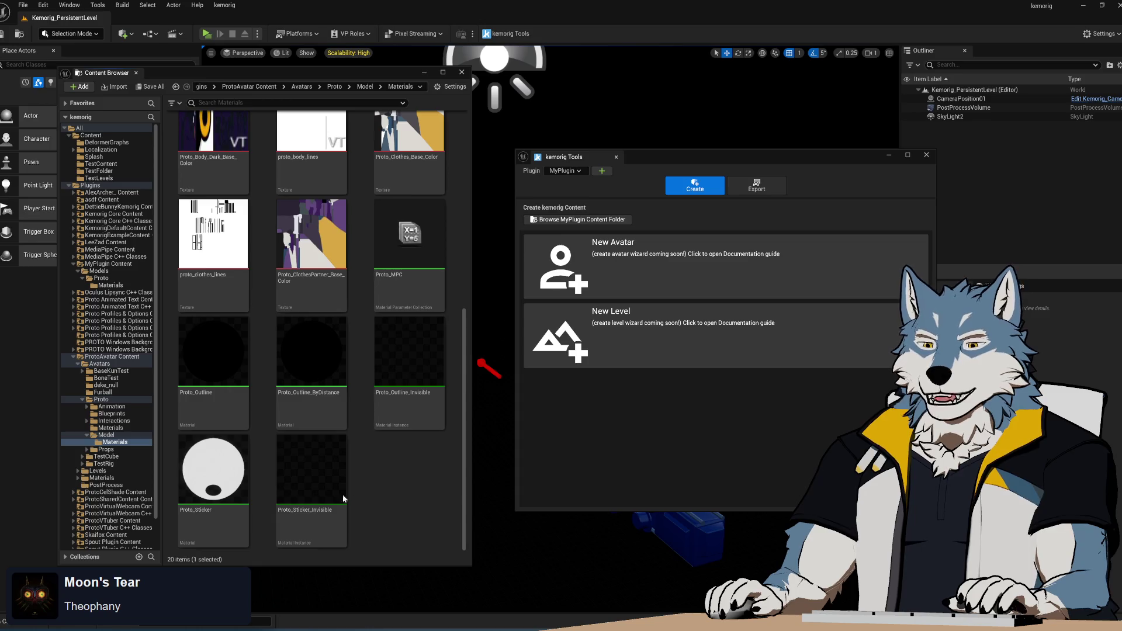
pyautogui.hotkey('ctrl', 'a')
pyautogui.moveTo(381, 480)
pyautogui.mouseDown()
pyautogui.moveTo(382, 293)
pyautogui.moveTo(406, 151)
pyautogui.mouseUp()
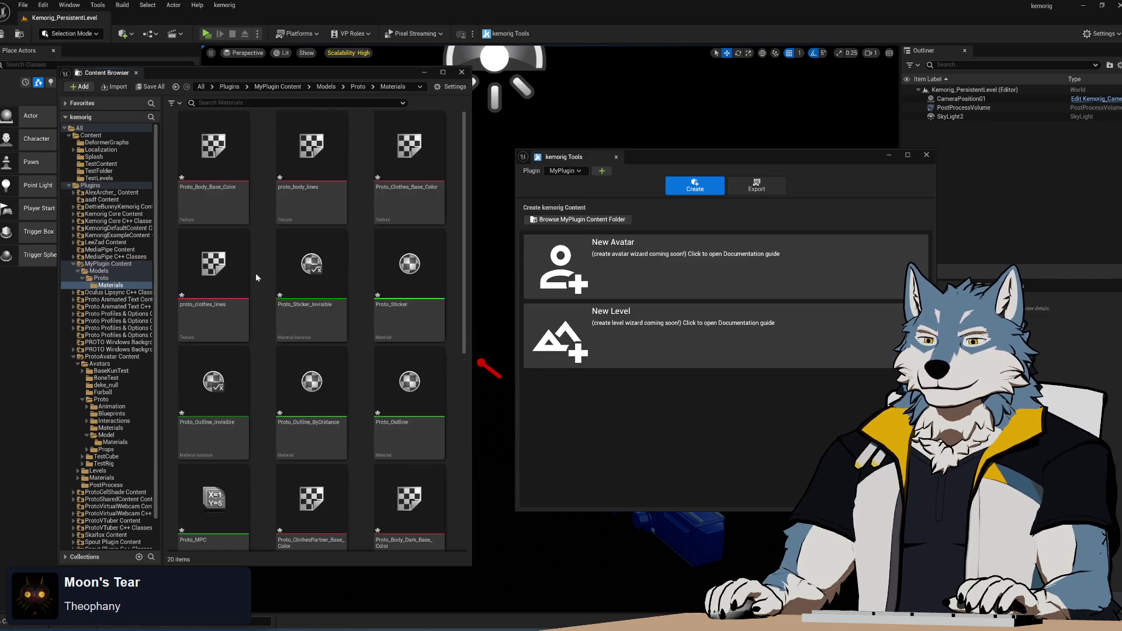
# - Delete the M_Proto_HeadTest and M_ProtoBody_CustomLightDir materials
pyautogui.scroll(-5, 366, 377)
pyautogui.scroll(5, 366, 379)
pyautogui.scroll(-5, 362, 296)
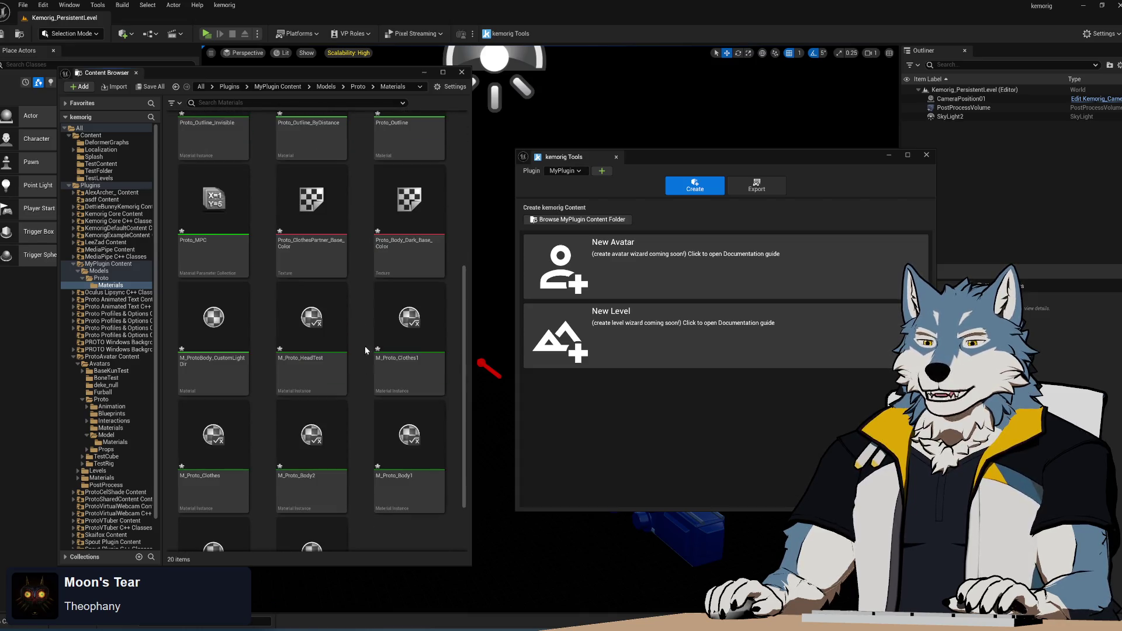
pyautogui.click(342, 345)
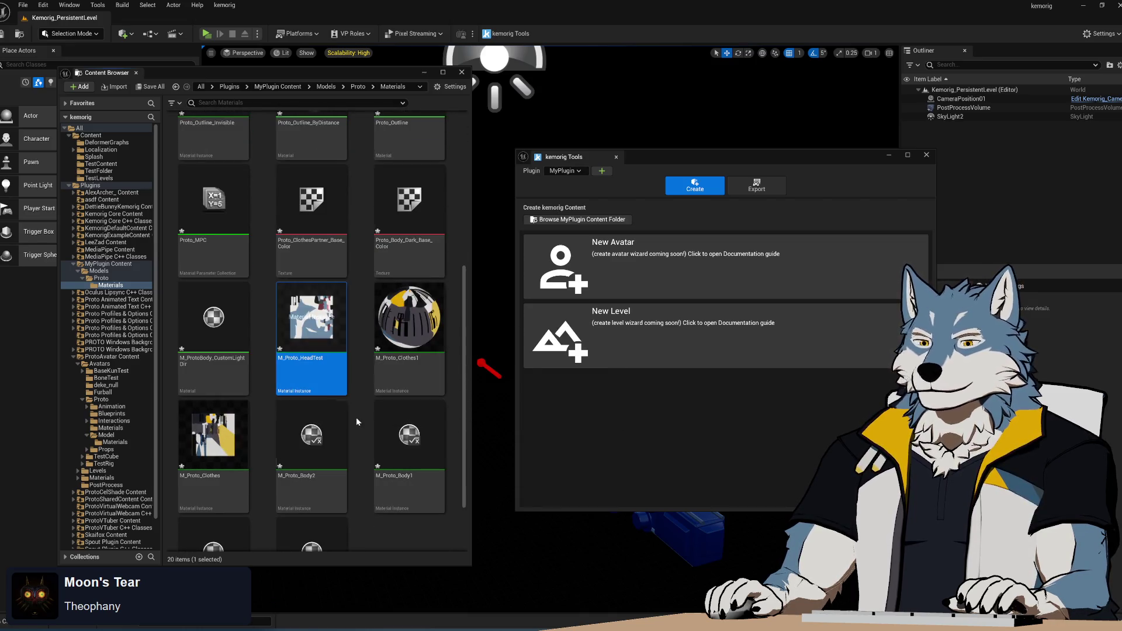
pyautogui.press('Delete')
pyautogui.click(511, 463)
pyautogui.click(213, 327)
pyautogui.press('Delete')
pyautogui.click(514, 463)
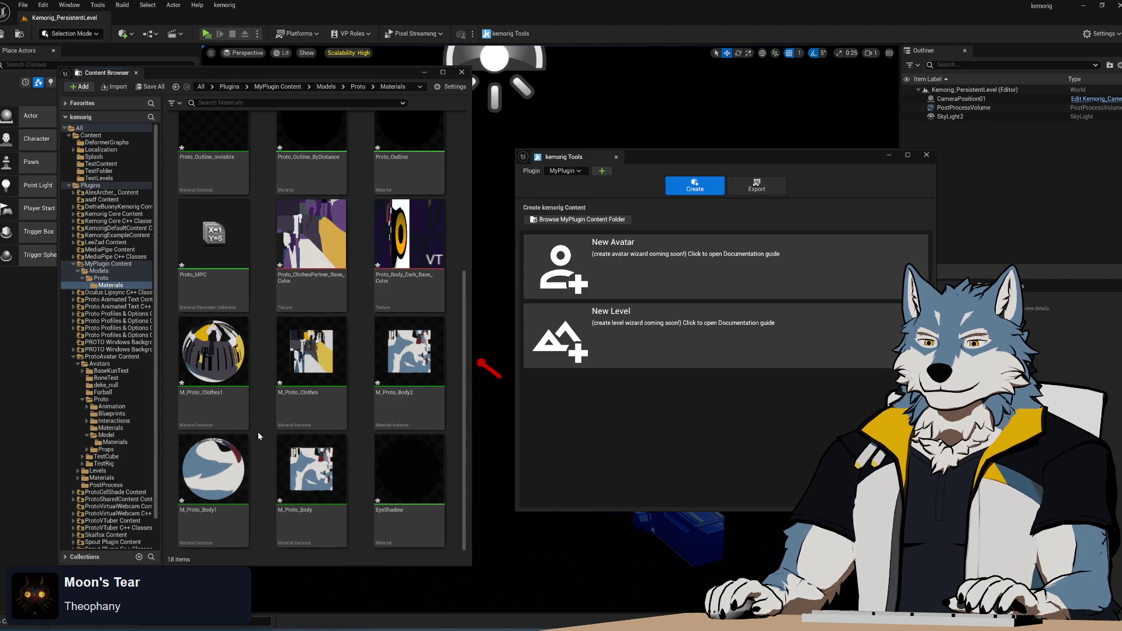
pyautogui.scroll(3, 258, 433)
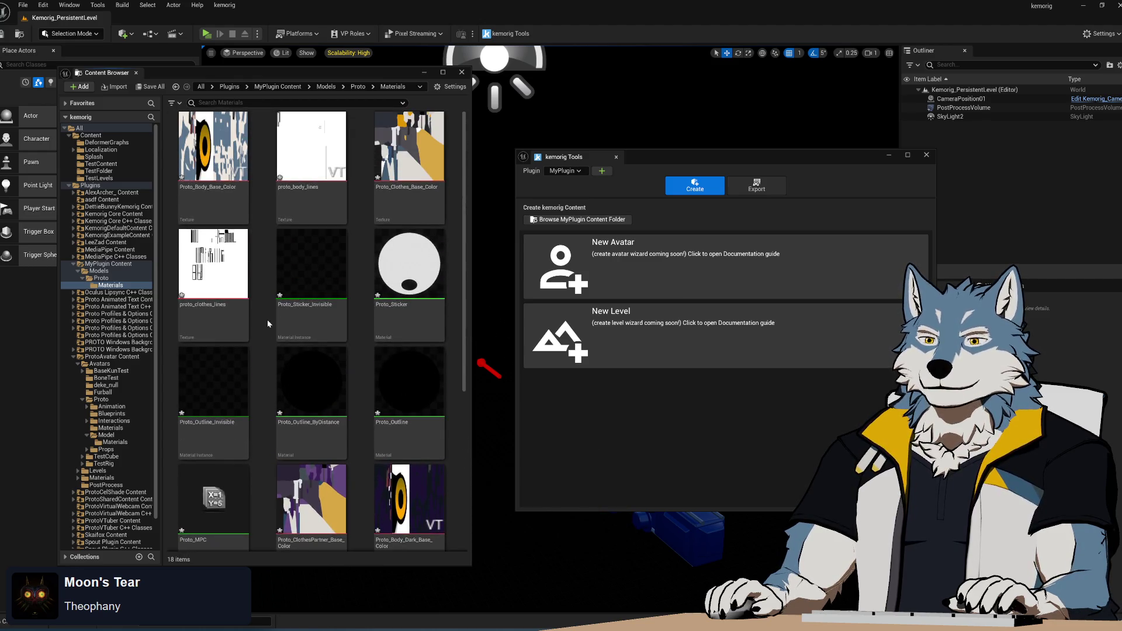
# - Delete the Proto_Body_Dark_Base_Color and Proto_ClothesPartner_Base_Color textures
pyautogui.click(242, 182)
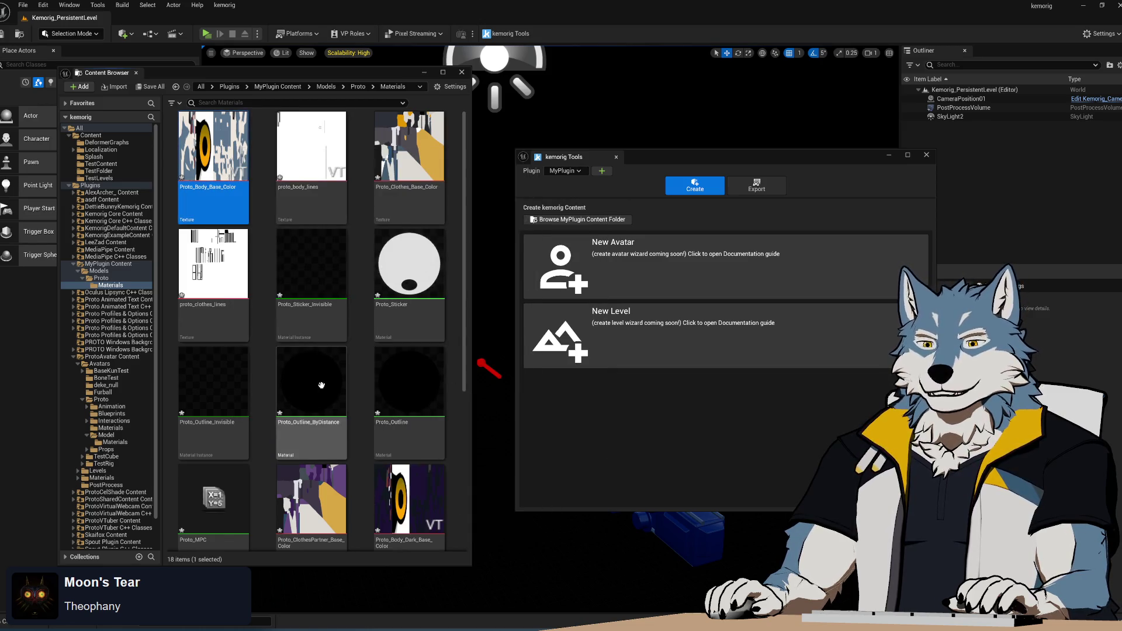
pyautogui.scroll(-3, 372, 450)
pyautogui.click(409, 319)
pyautogui.press('Delete')
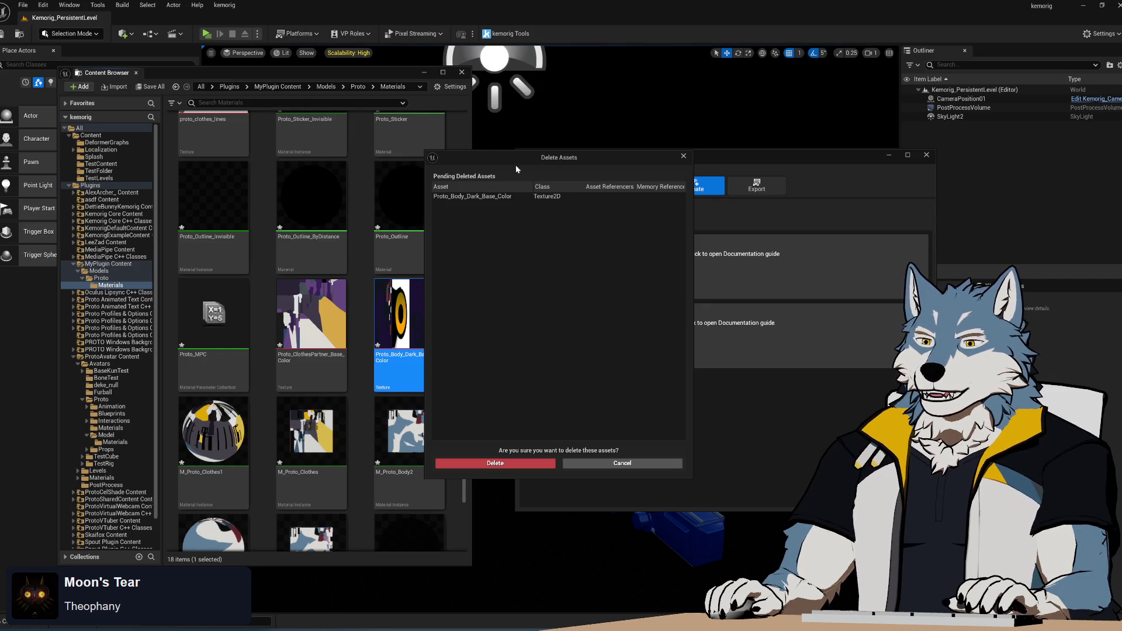
pyautogui.click(495, 463)
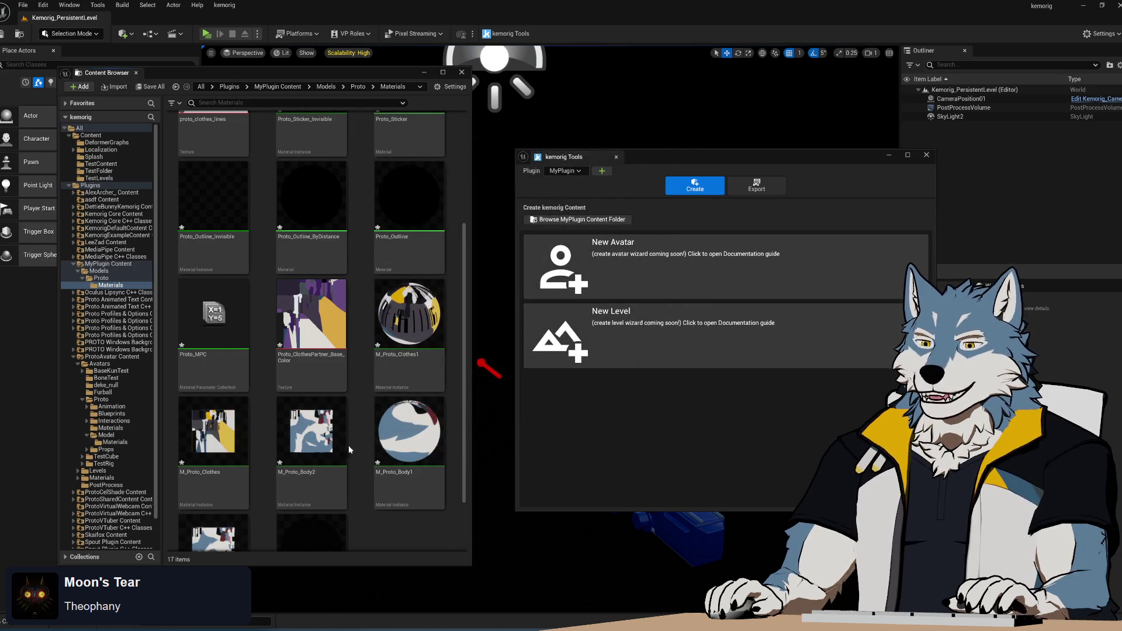
pyautogui.click(322, 307)
pyautogui.press('Delete')
pyautogui.click(495, 463)
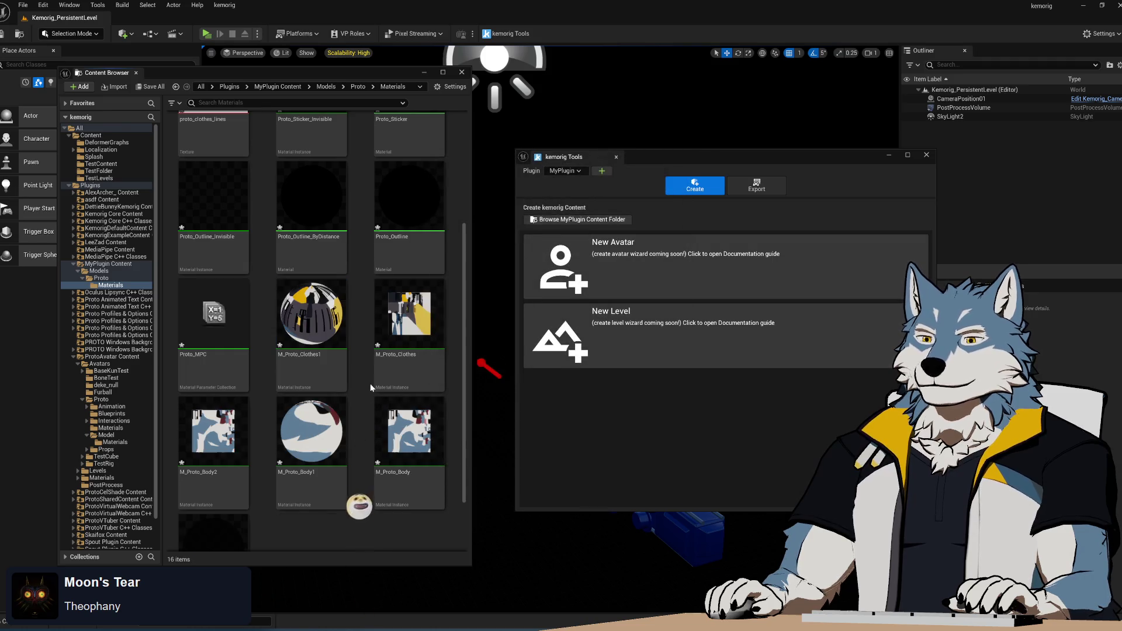
# - Delete the M_Proto_Body1 and duplicate M_Proto_Clothes1 material instances
pyautogui.scroll(-2, 365, 466)
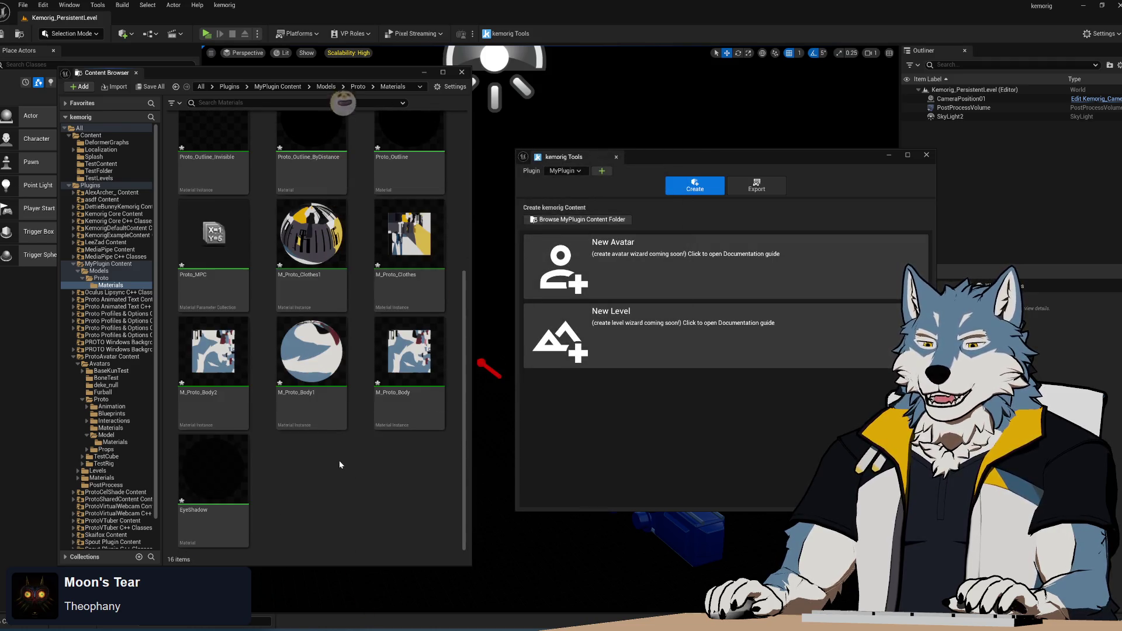
pyautogui.click(312, 356)
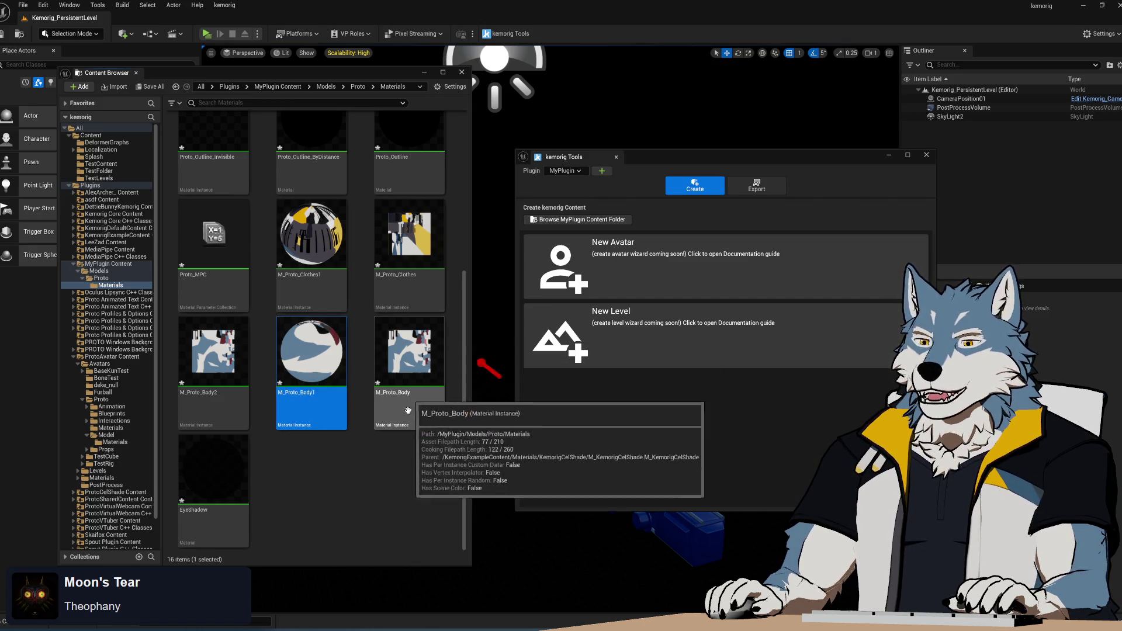
pyautogui.moveTo(302, 364)
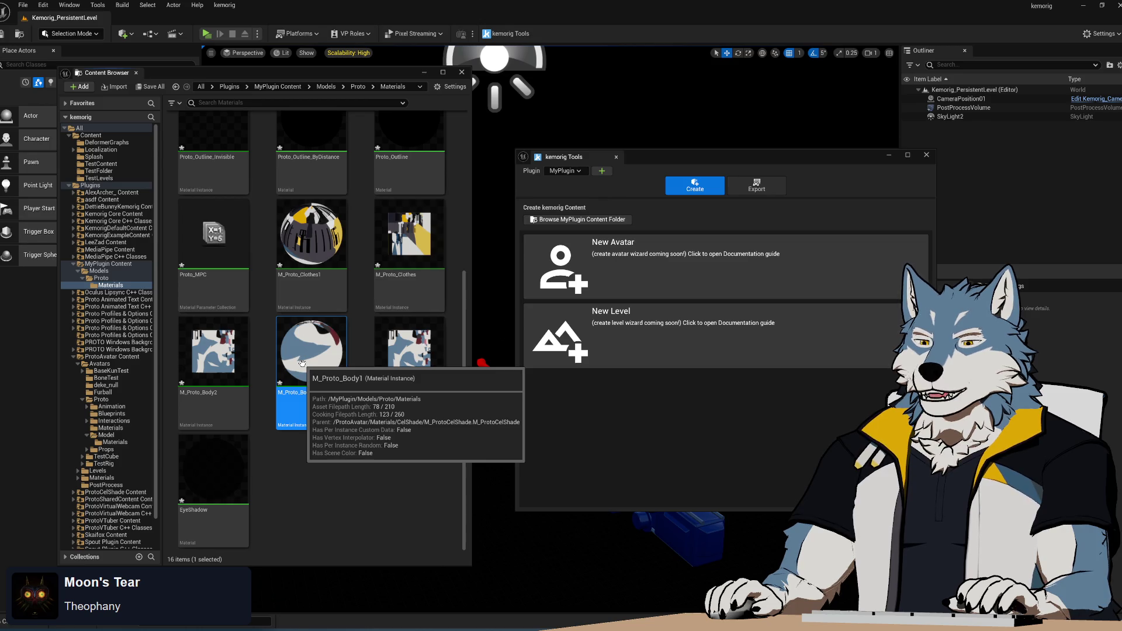
pyautogui.moveTo(419, 363)
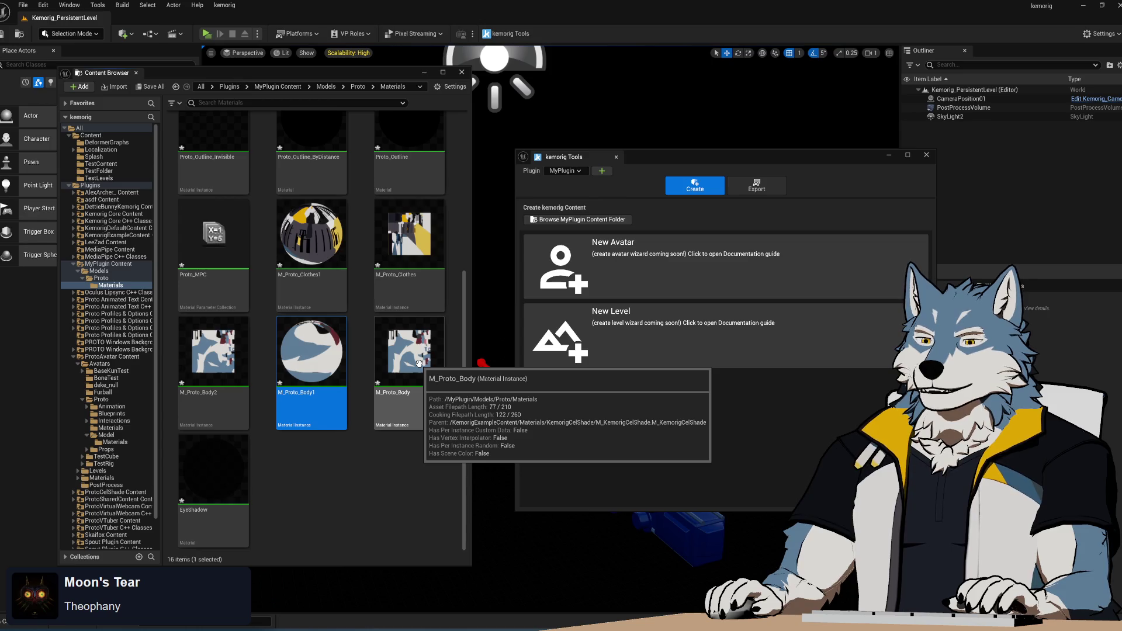
pyautogui.click(312, 374)
pyautogui.press('Delete')
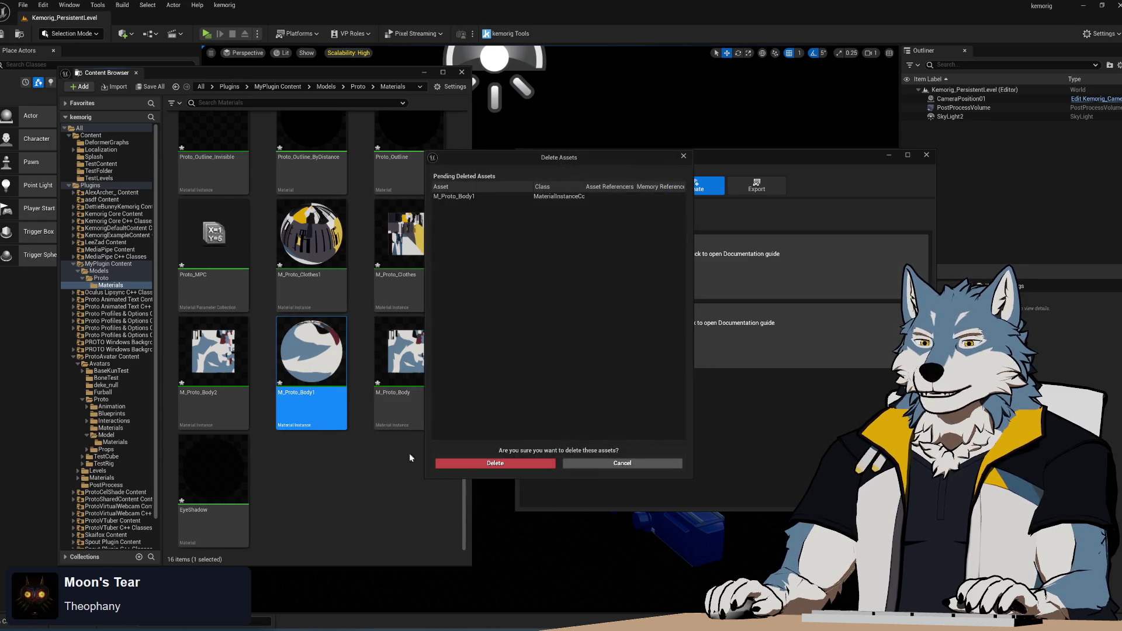
pyautogui.click(488, 463)
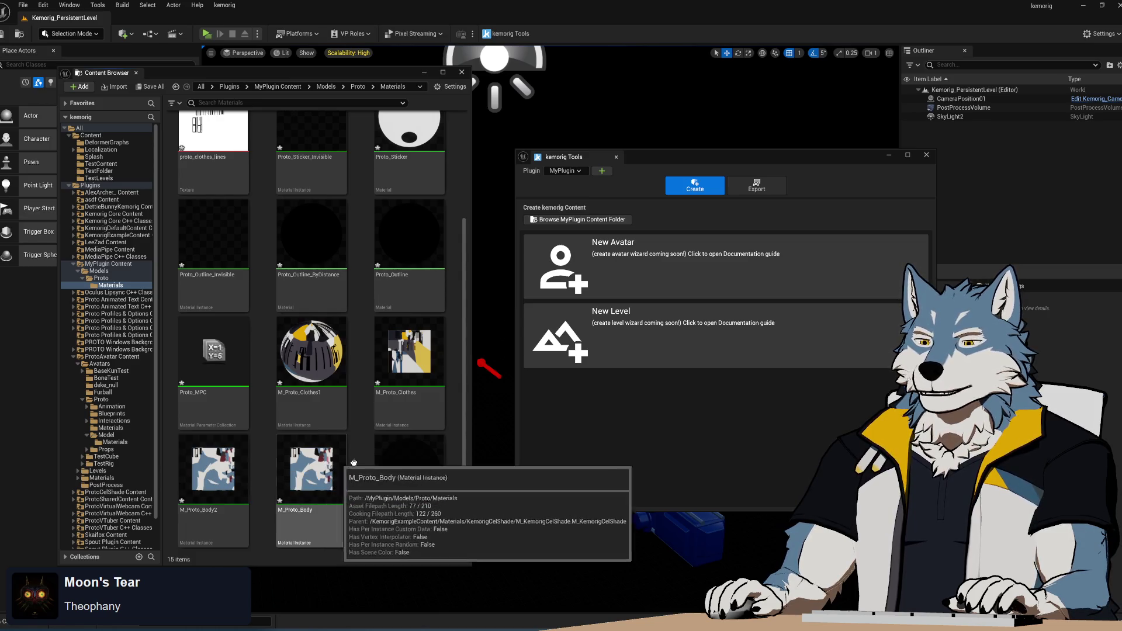
pyautogui.moveTo(403, 463)
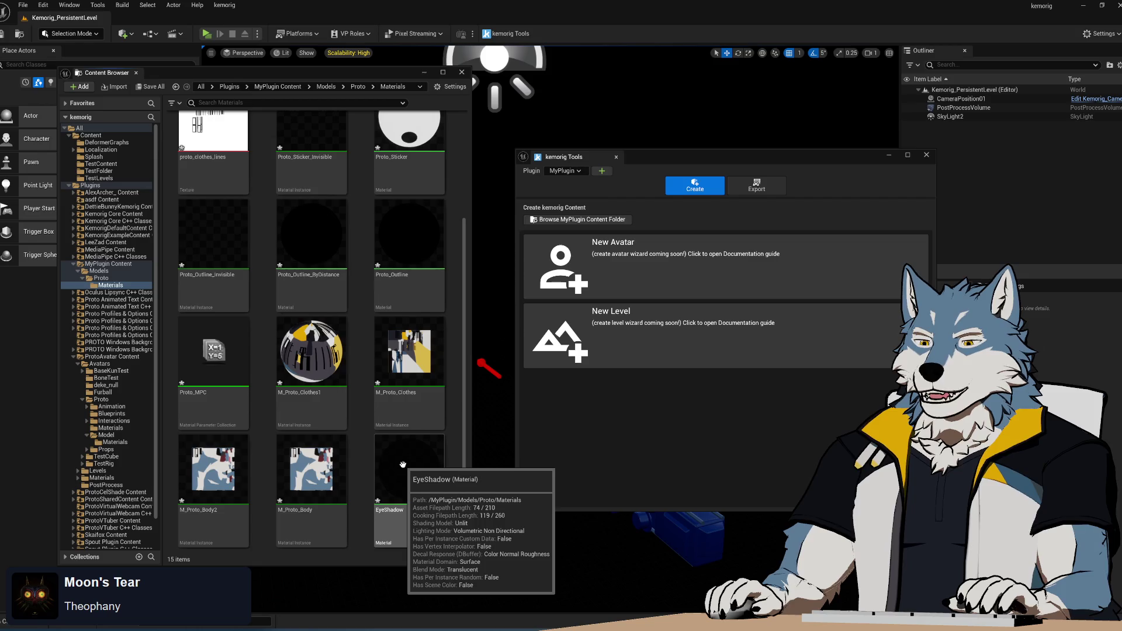
pyautogui.moveTo(416, 338)
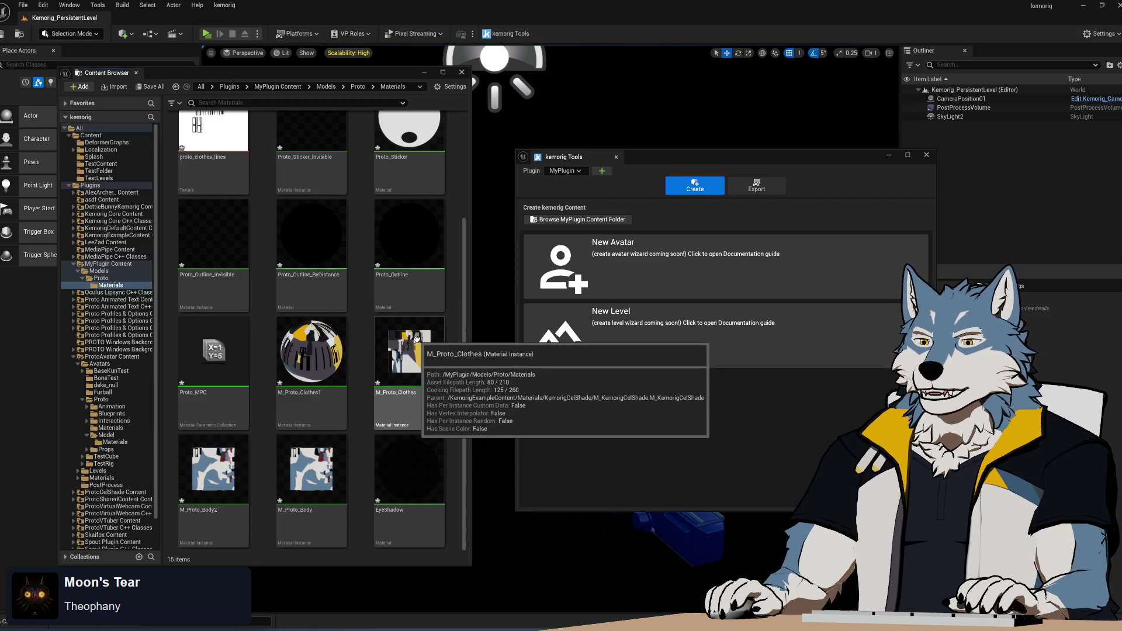
pyautogui.click(320, 362)
pyautogui.press('Delete')
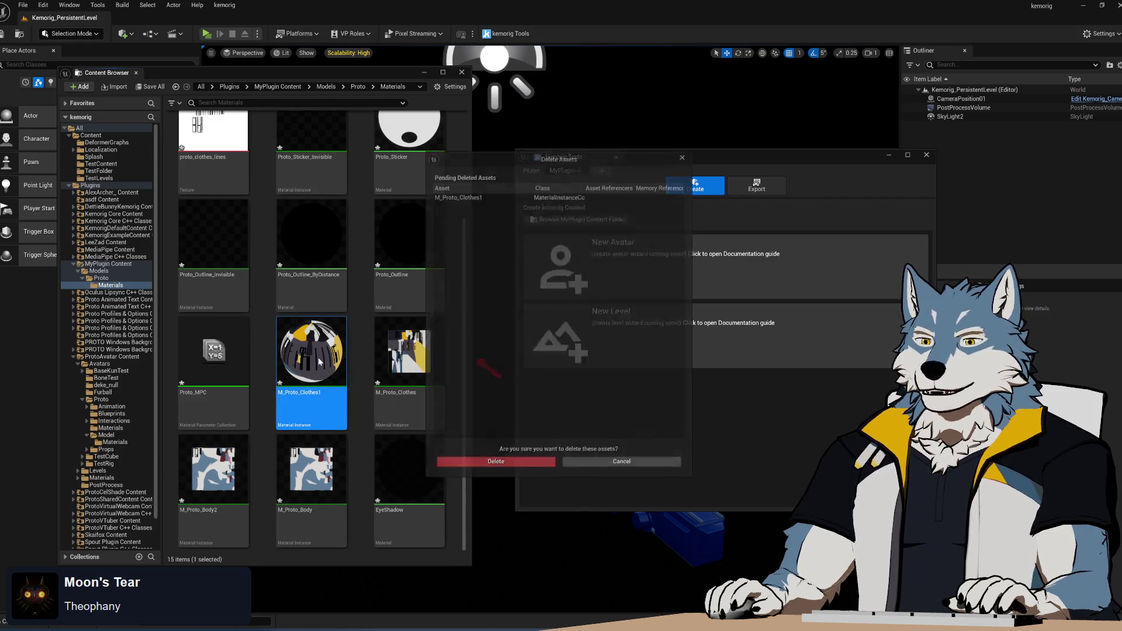
pyautogui.click(498, 462)
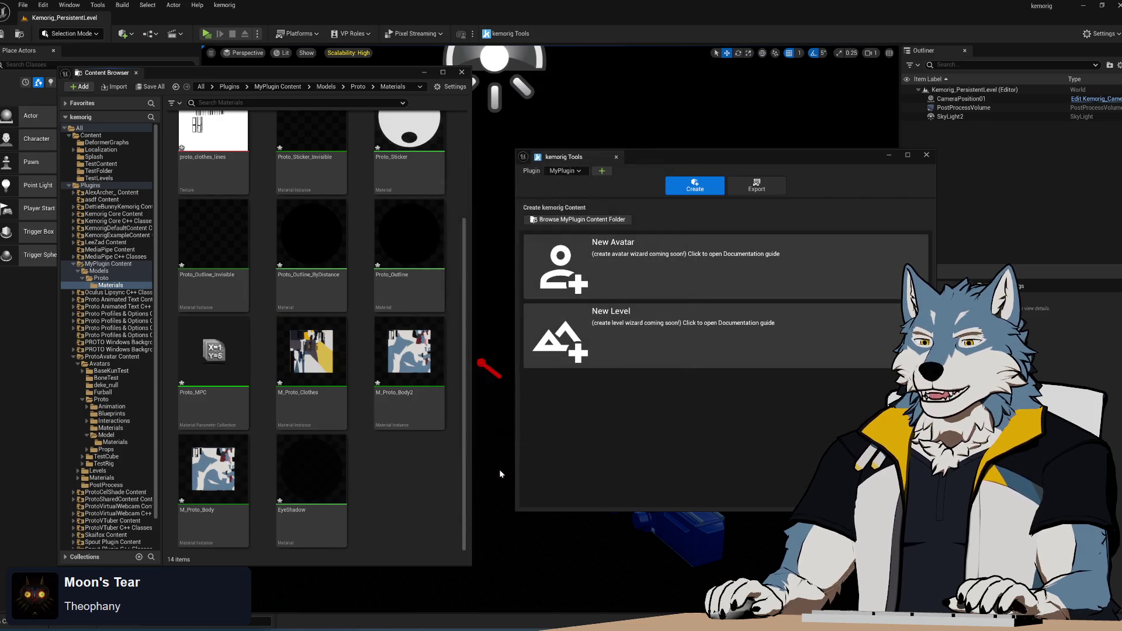
# - Delete Proto_MPC and the Proto_Sticker materials, leaving 11 assets
pyautogui.click(231, 360)
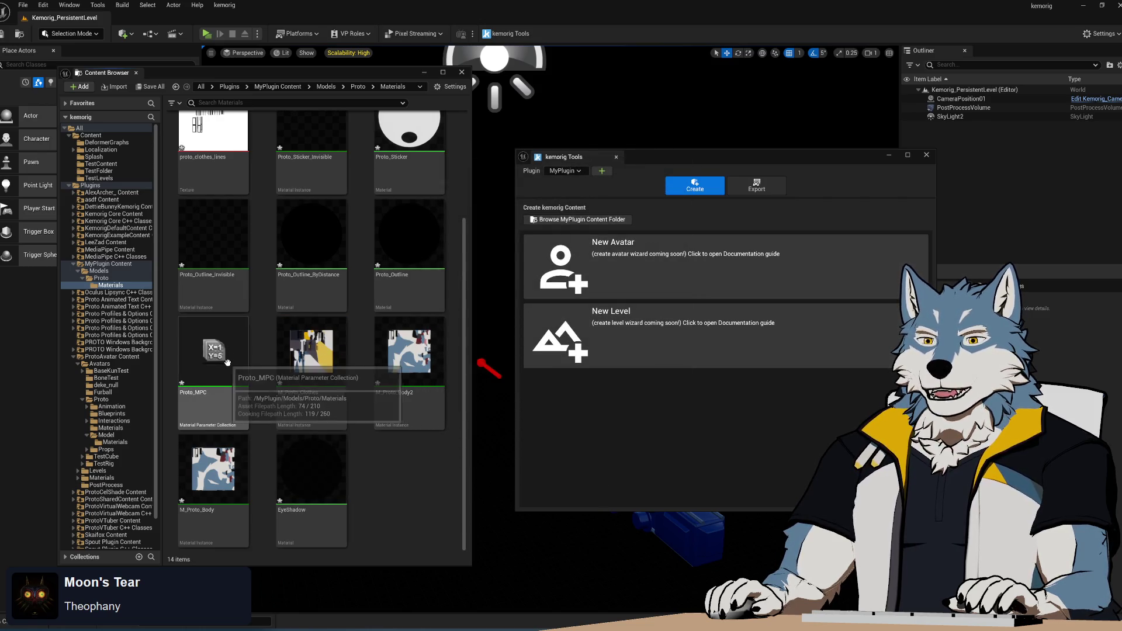
pyautogui.press('Delete')
pyautogui.click(537, 464)
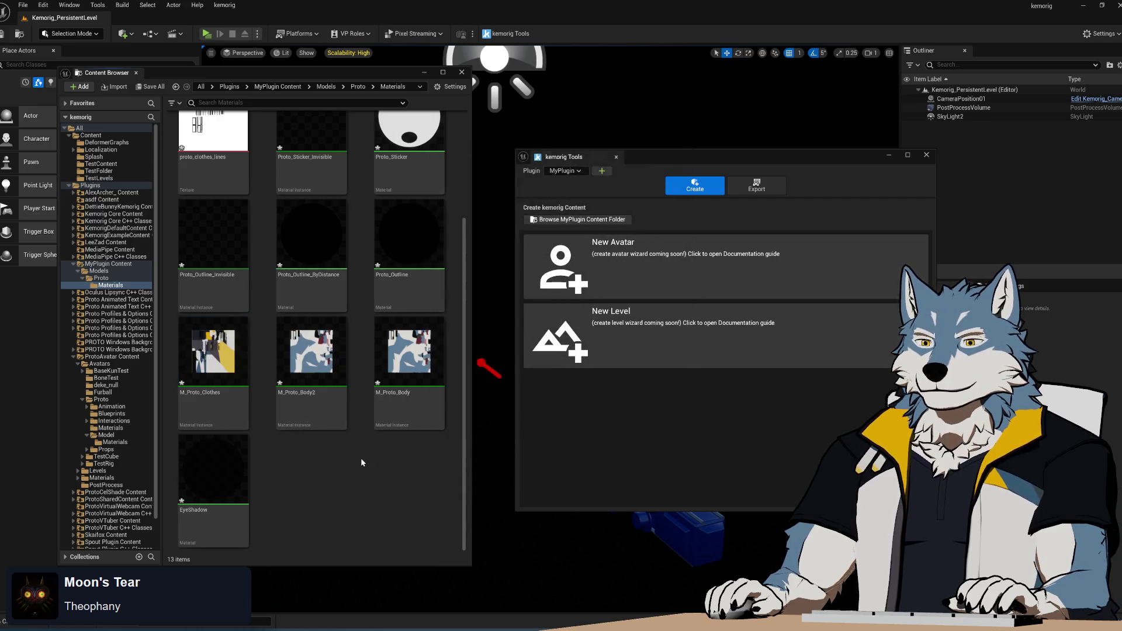
pyautogui.scroll(1, 360, 459)
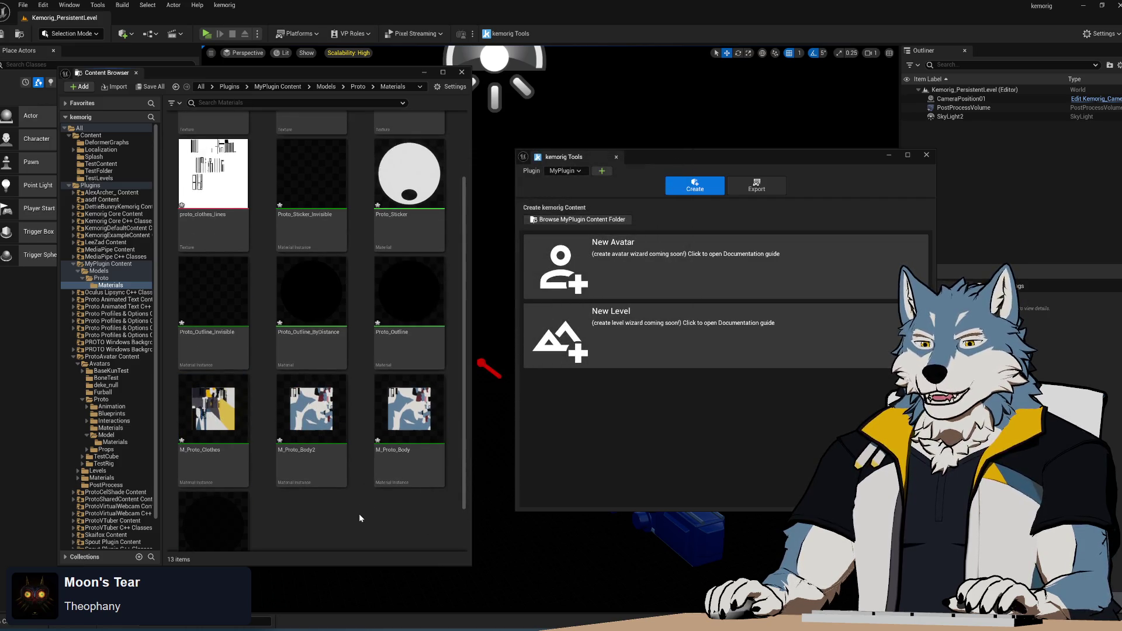
pyautogui.scroll(-1, 359, 481)
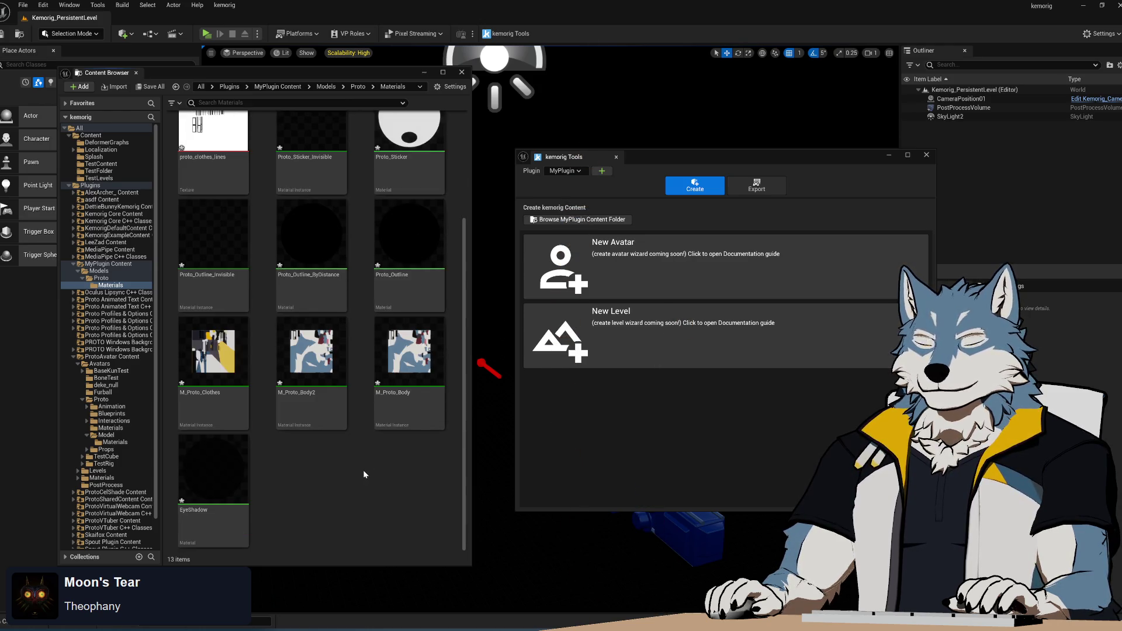
pyautogui.scroll(3, 363, 470)
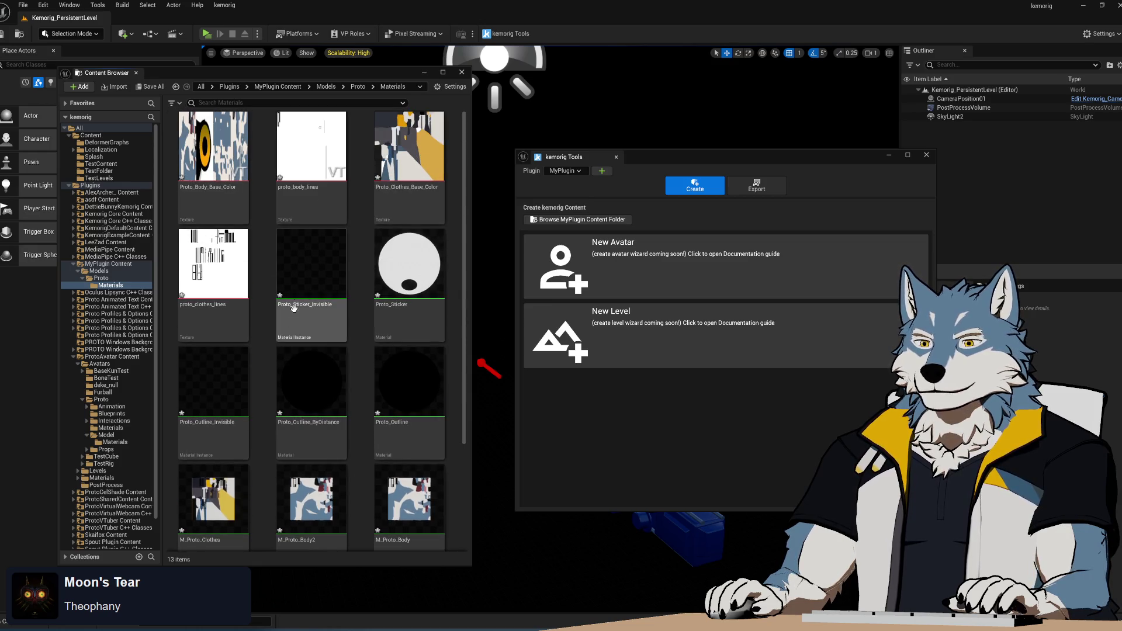
pyautogui.click(314, 279)
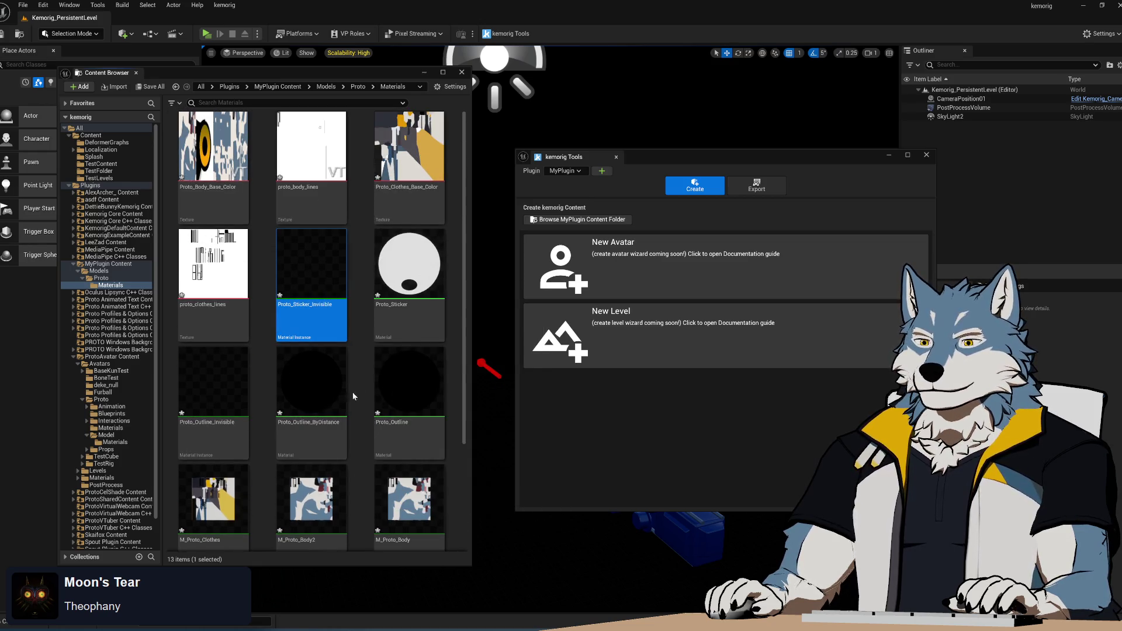
pyautogui.press('Delete')
pyautogui.click(514, 465)
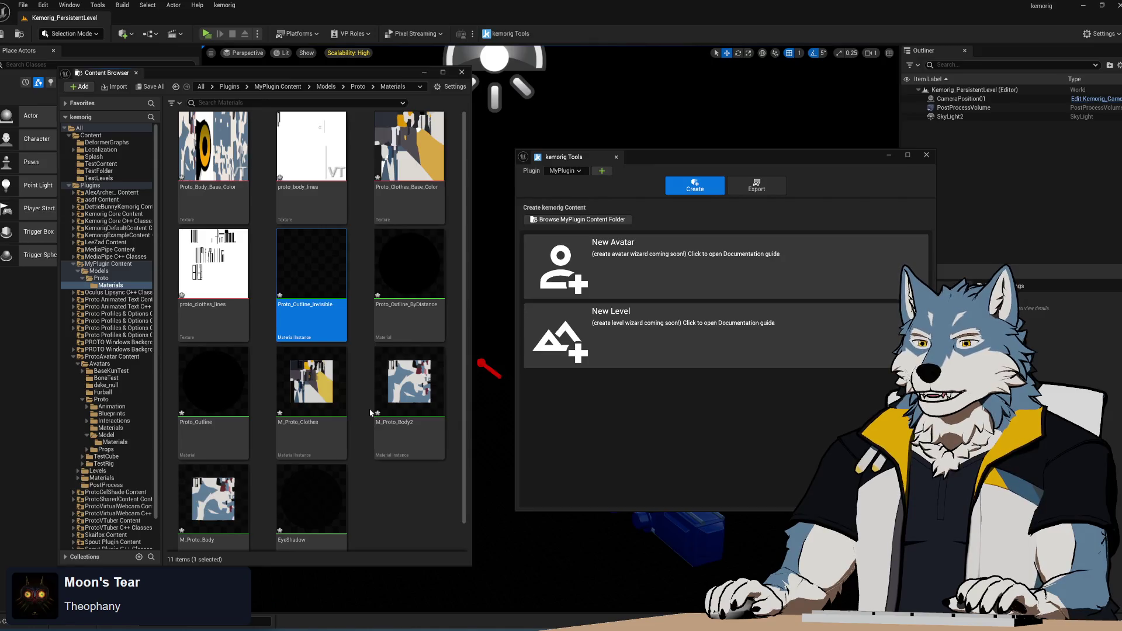
pyautogui.scroll(-1, 351, 427)
pyautogui.press('Left')
pyautogui.press('Up')
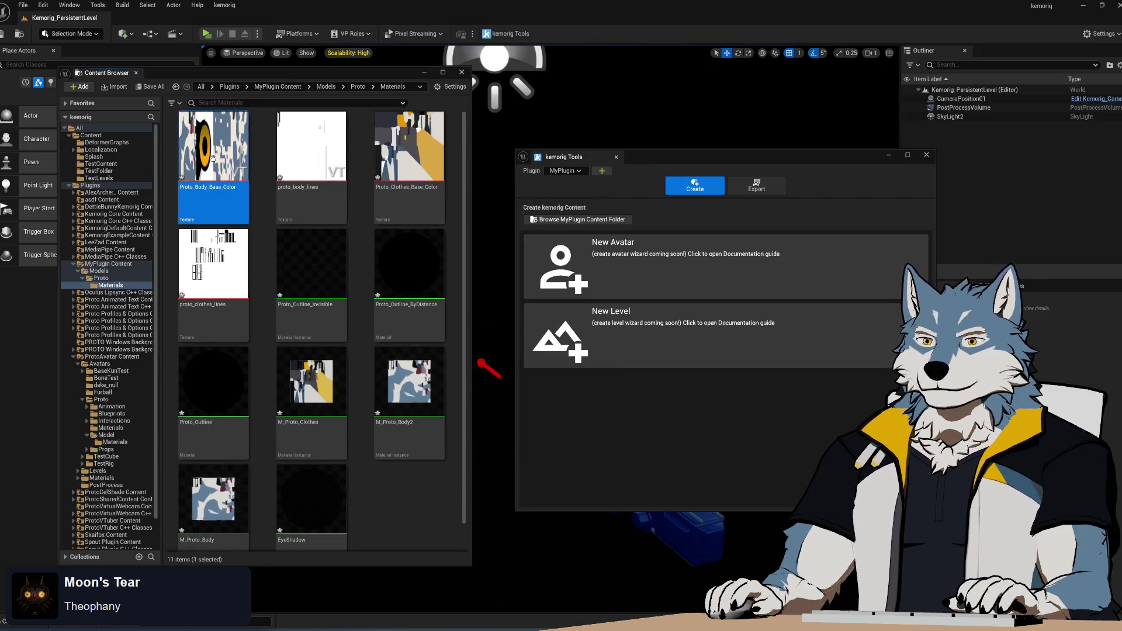
# - Save all 11 Materials assets, then open the Proto skeletal mesh in its editor
pyautogui.hotkey('ctrl', 'a')
pyautogui.hotkey('ctrl', 's')
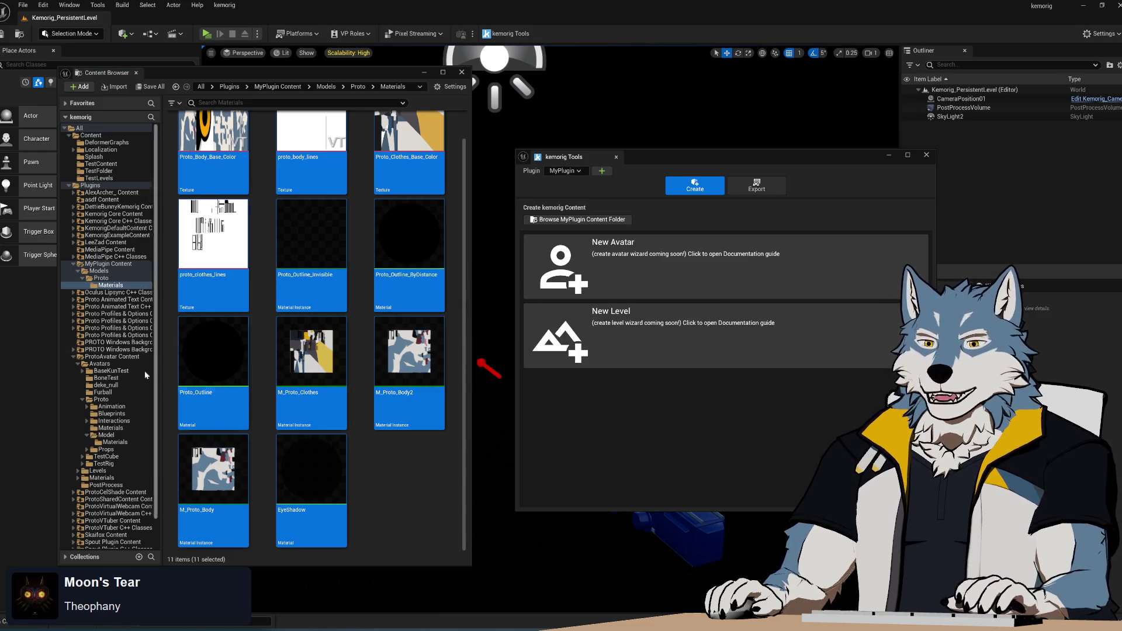
pyautogui.click(100, 278)
pyautogui.doubleClick(267, 168)
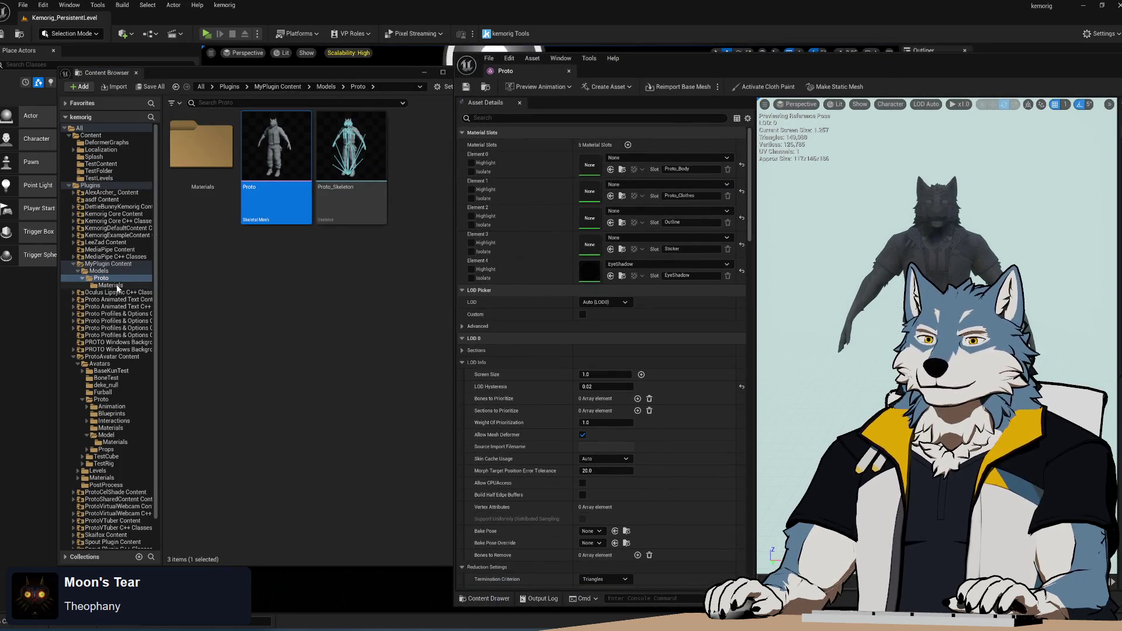
# - Assign M_Proto_Body and M_Proto_Clothes to their slots, deleting the duplicate M_Proto_Body2
pyautogui.click(111, 285)
pyautogui.moveTo(277, 152); pyautogui.dragTo(652, 162)
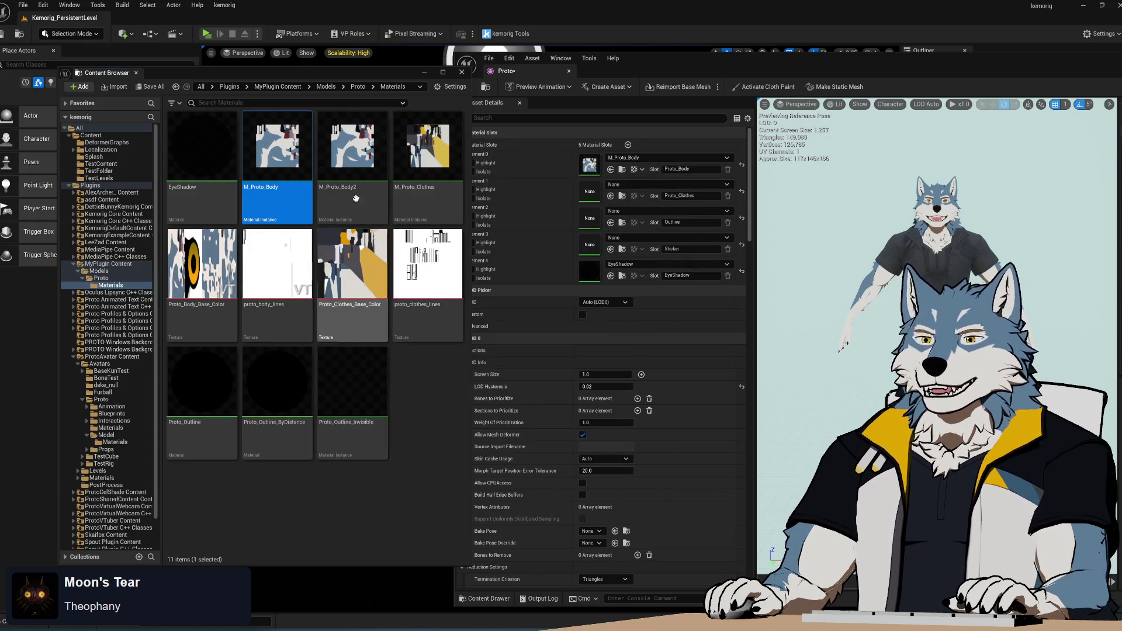
pyautogui.click(358, 163)
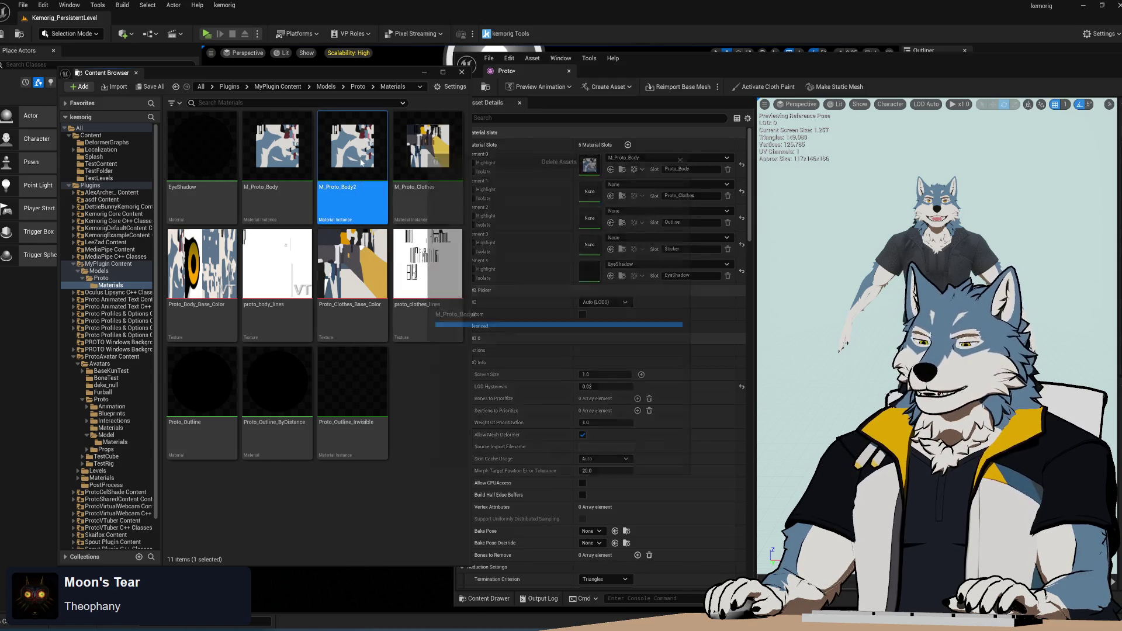
pyautogui.press('Delete')
pyautogui.click(495, 463)
pyautogui.moveTo(353, 149); pyautogui.dragTo(642, 198)
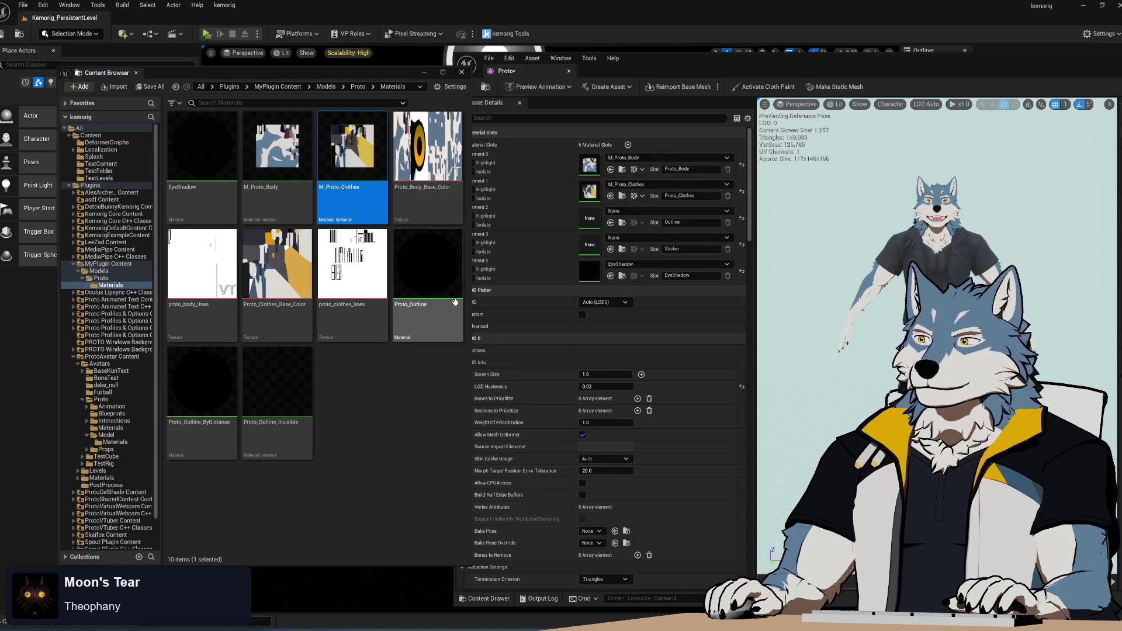
# - Rework the Outline and Sticker slots, placing Proto_Outline in the mesh's material slots
pyautogui.click(936, 263)
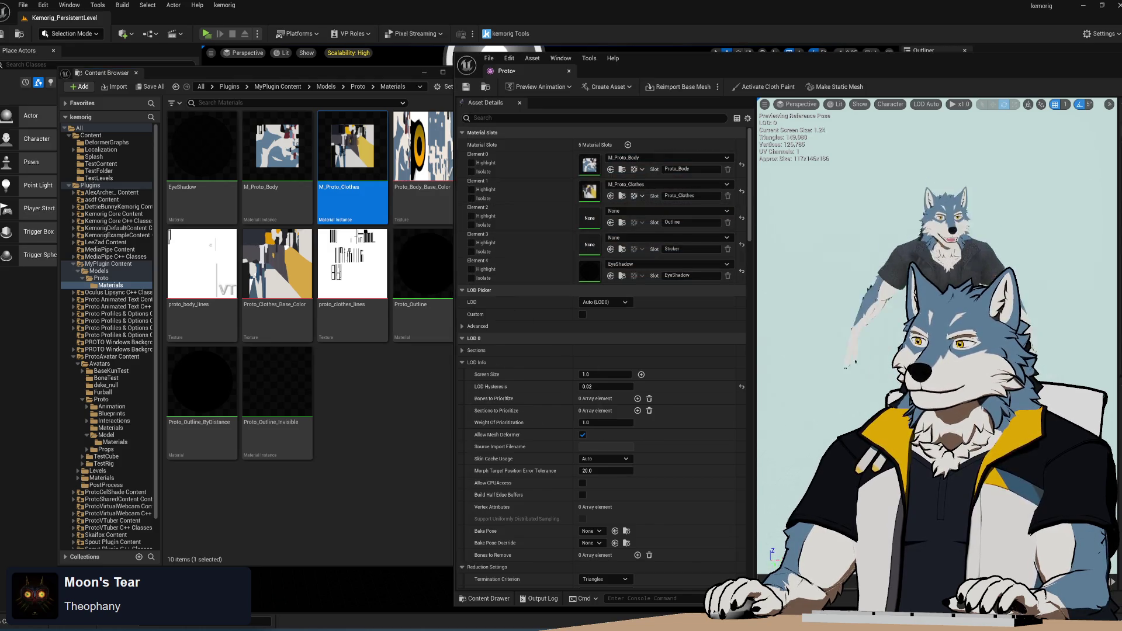
pyautogui.scroll(4, 936, 263)
pyautogui.scroll(-4, 935, 263)
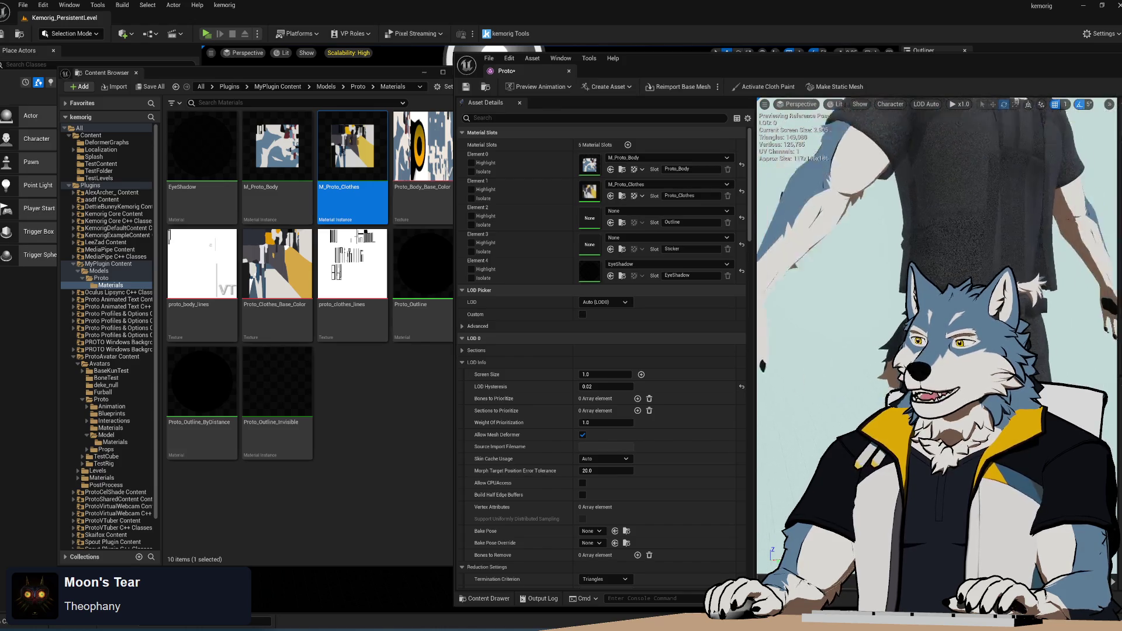
pyautogui.moveTo(352, 150); pyautogui.dragTo(592, 218)
pyautogui.click(840, 247)
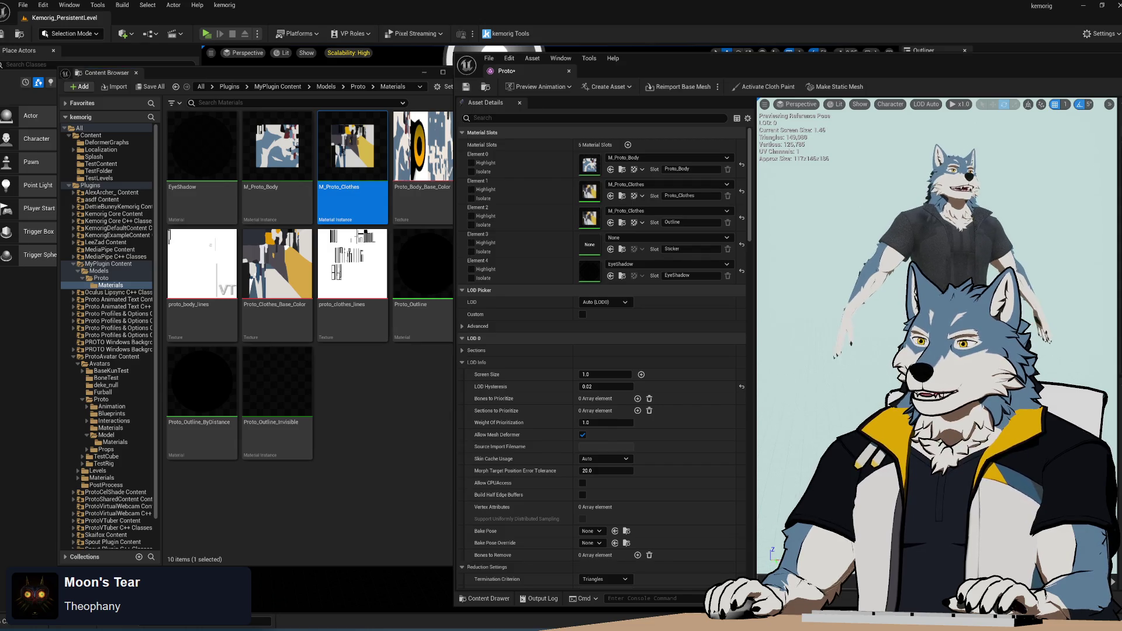
pyautogui.moveTo(419, 274)
pyautogui.mouseDown()
pyautogui.moveTo(678, 257)
pyautogui.moveTo(652, 247)
pyautogui.moveTo(646, 276)
pyautogui.mouseUp()
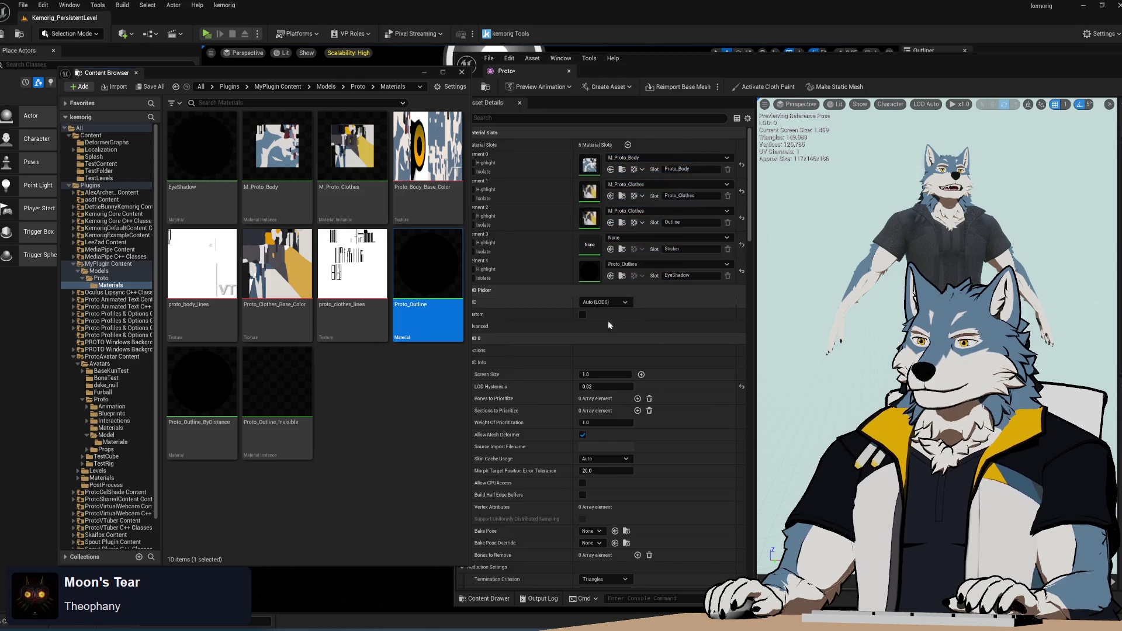
pyautogui.moveTo(424, 280)
pyautogui.mouseDown()
pyautogui.moveTo(649, 257)
pyautogui.moveTo(656, 242)
pyautogui.mouseUp()
pyautogui.moveTo(202, 146)
pyautogui.mouseDown()
pyautogui.moveTo(211, 175)
pyautogui.moveTo(638, 271)
pyautogui.mouseUp()
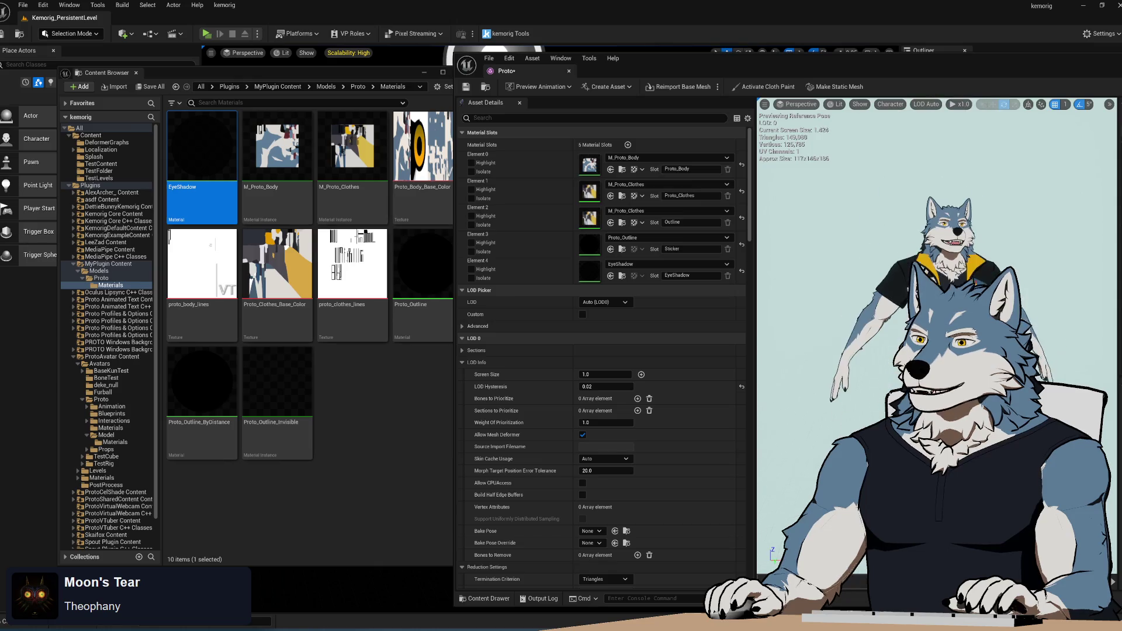
# - Bring Proto_Sticker from ProtoAvatar's Materials into Element 2, then close the mesh editor
pyautogui.scroll(5, 936, 293)
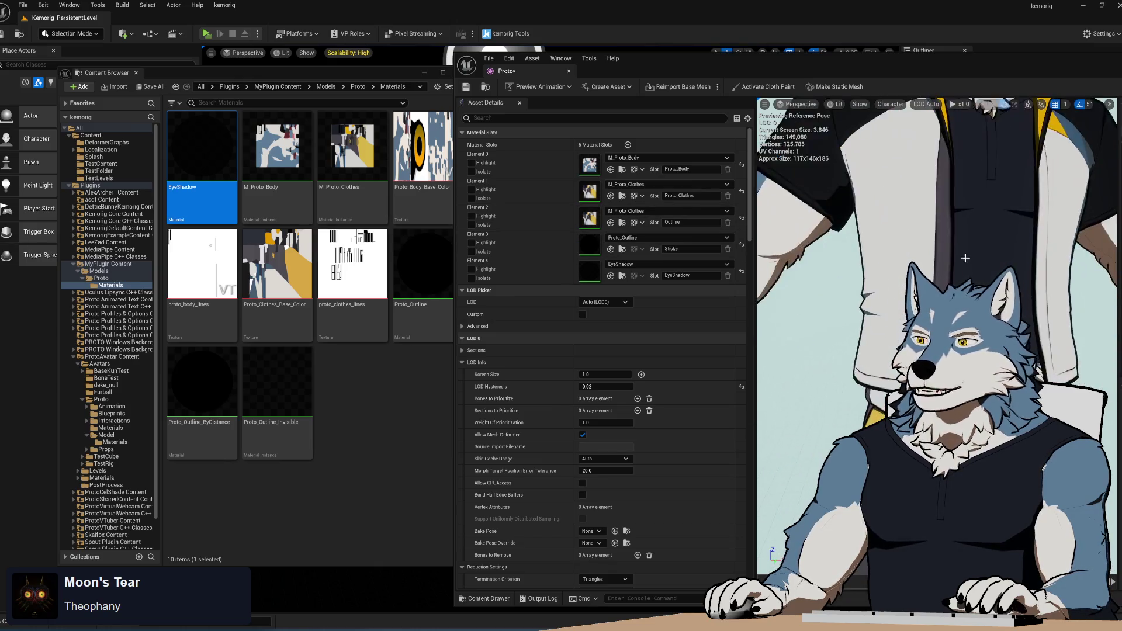
pyautogui.scroll(2, 936, 293)
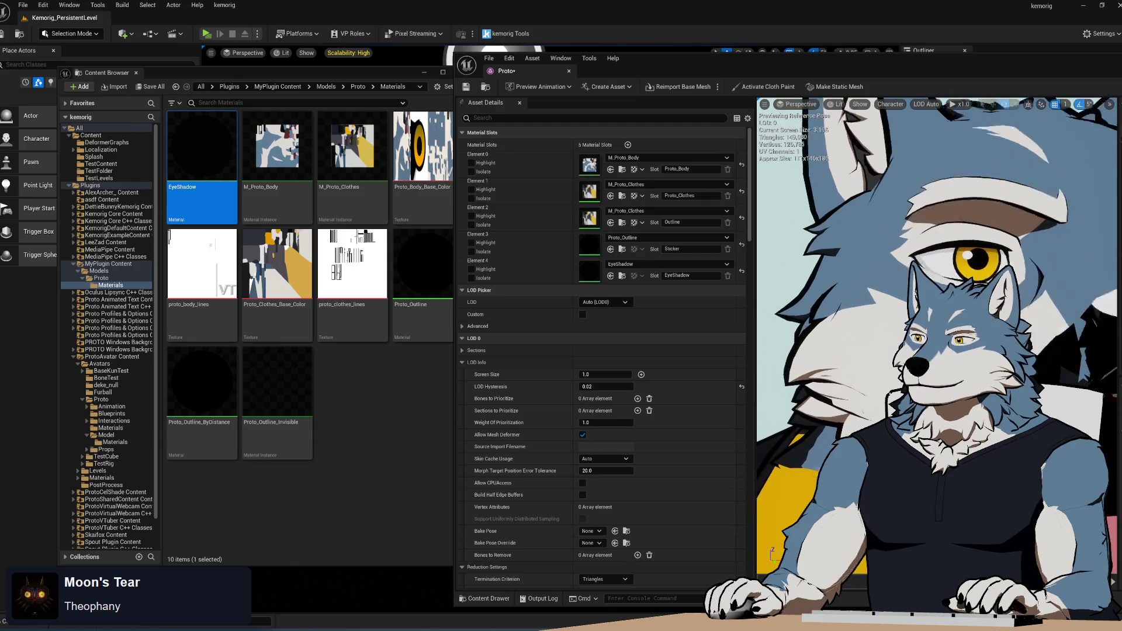
pyautogui.scroll(-1, 936, 292)
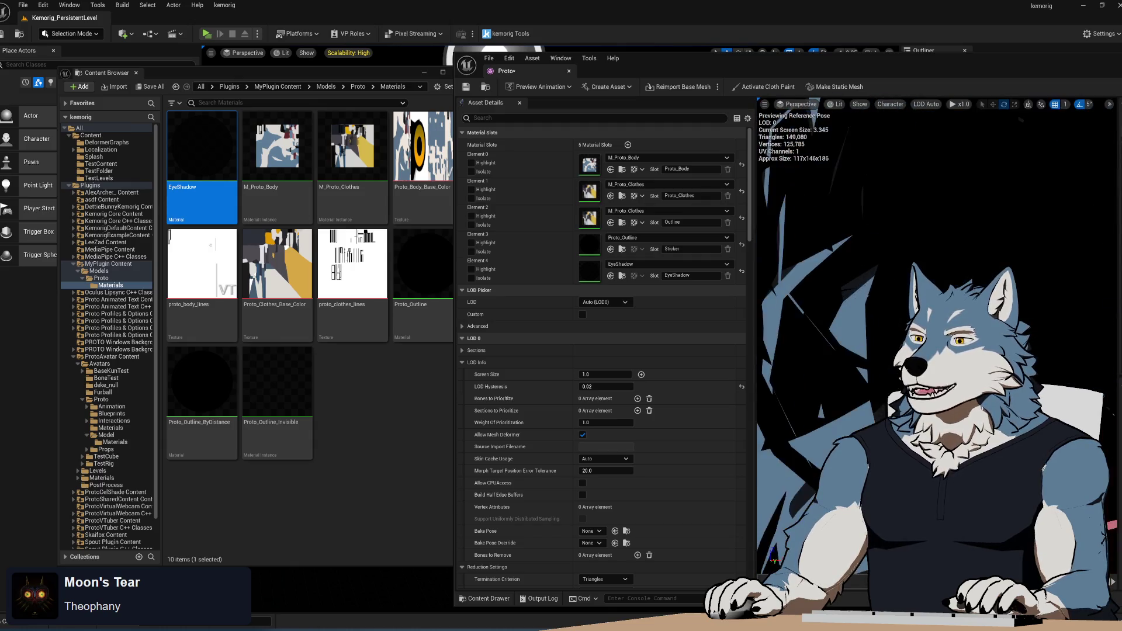
pyautogui.scroll(1, 935, 292)
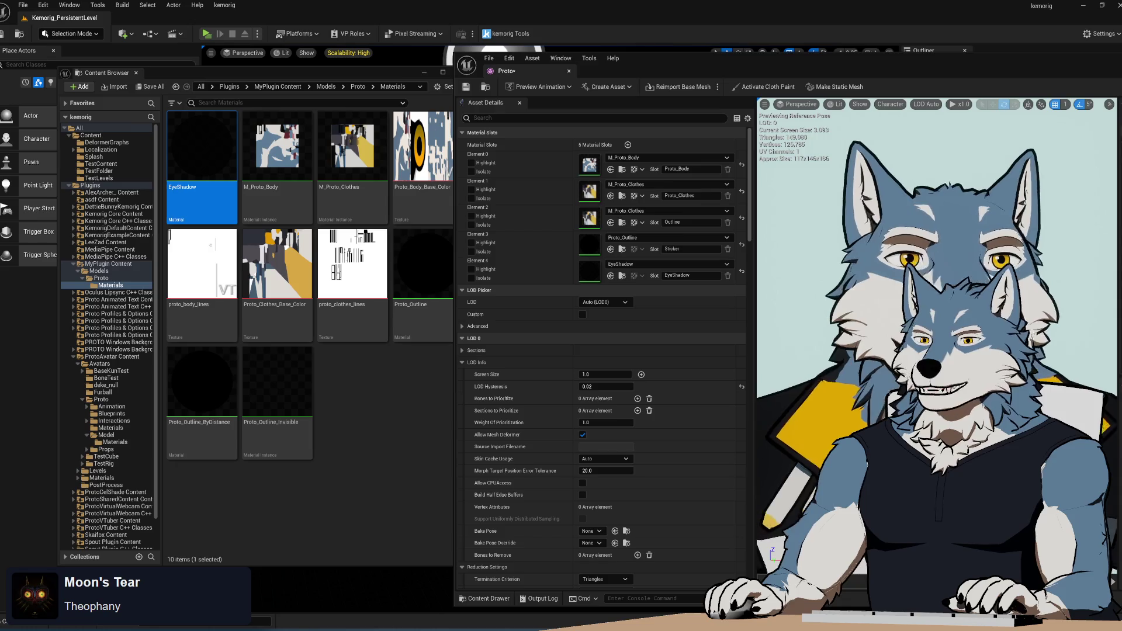
pyautogui.click(383, 402)
pyautogui.click(395, 387)
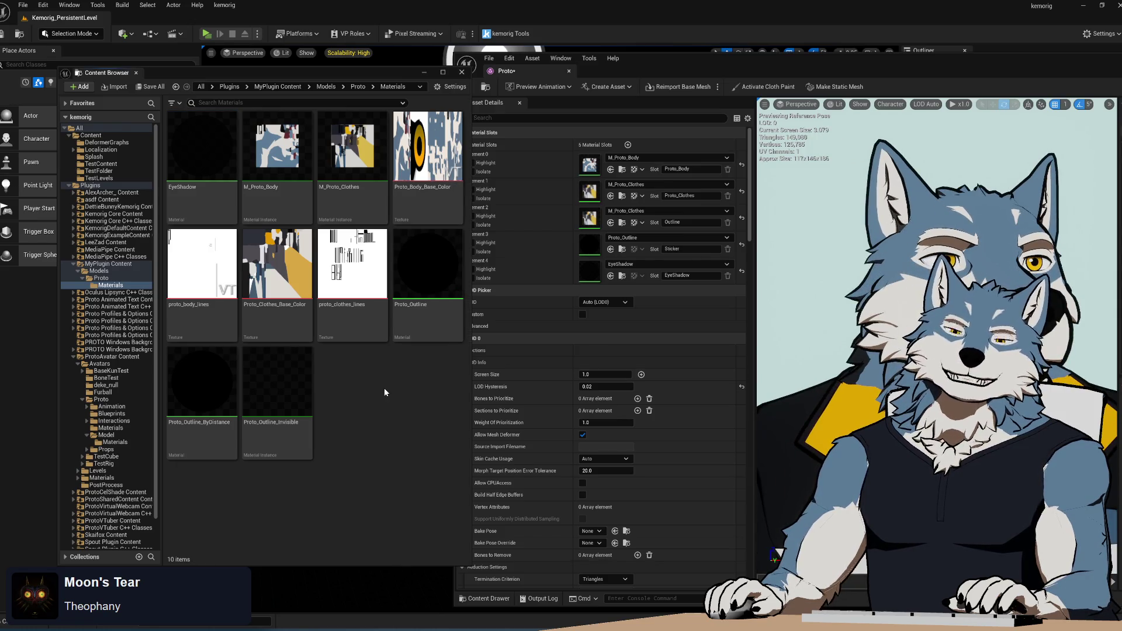
pyautogui.click(116, 443)
pyautogui.scroll(-5, 361, 438)
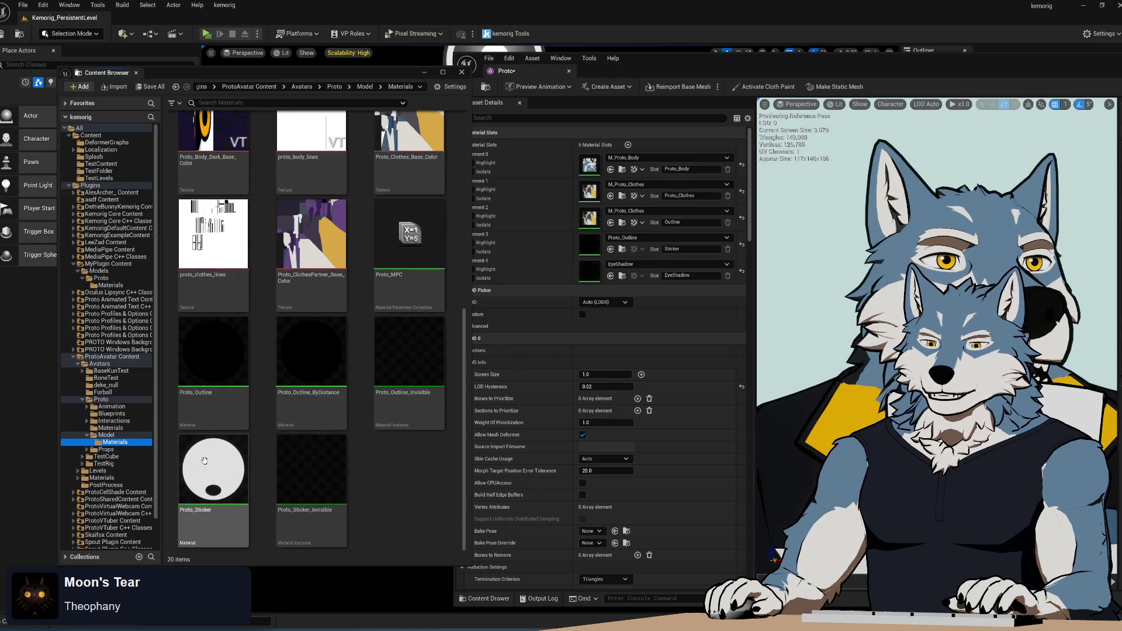
pyautogui.click(211, 471)
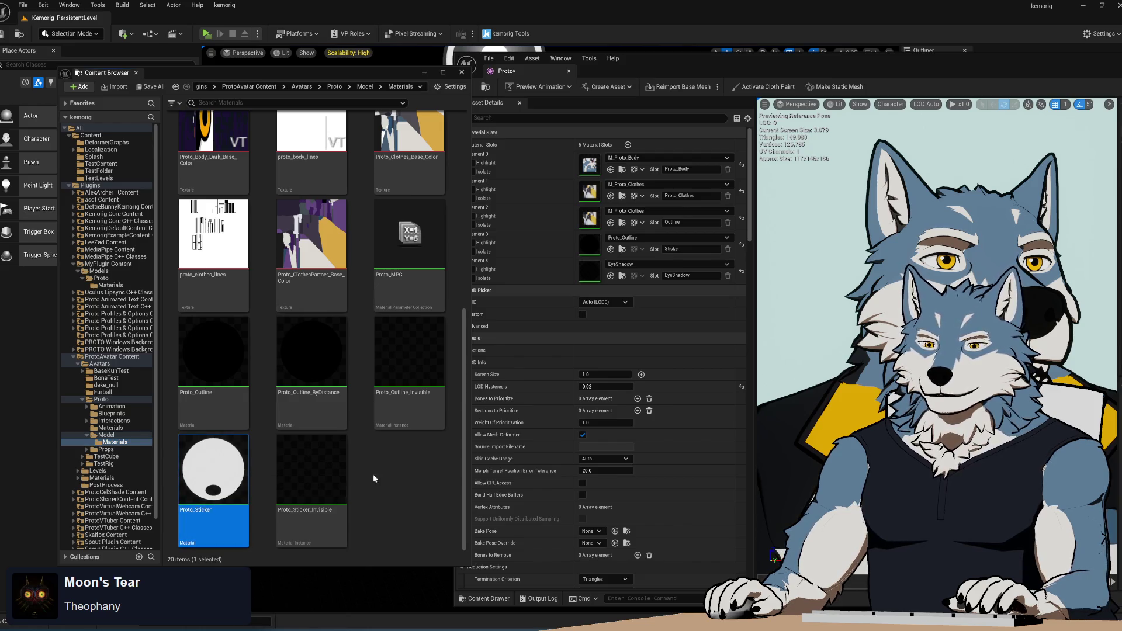
pyautogui.click(102, 286)
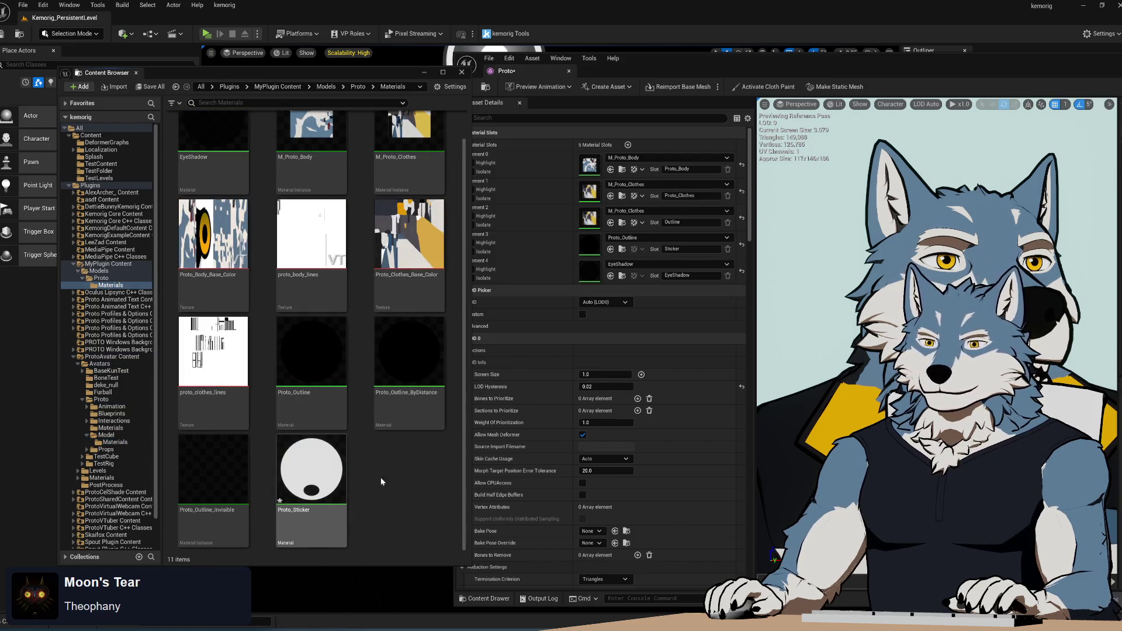
pyautogui.moveTo(316, 471)
pyautogui.mouseDown()
pyautogui.moveTo(698, 246)
pyautogui.moveTo(664, 220)
pyautogui.mouseUp()
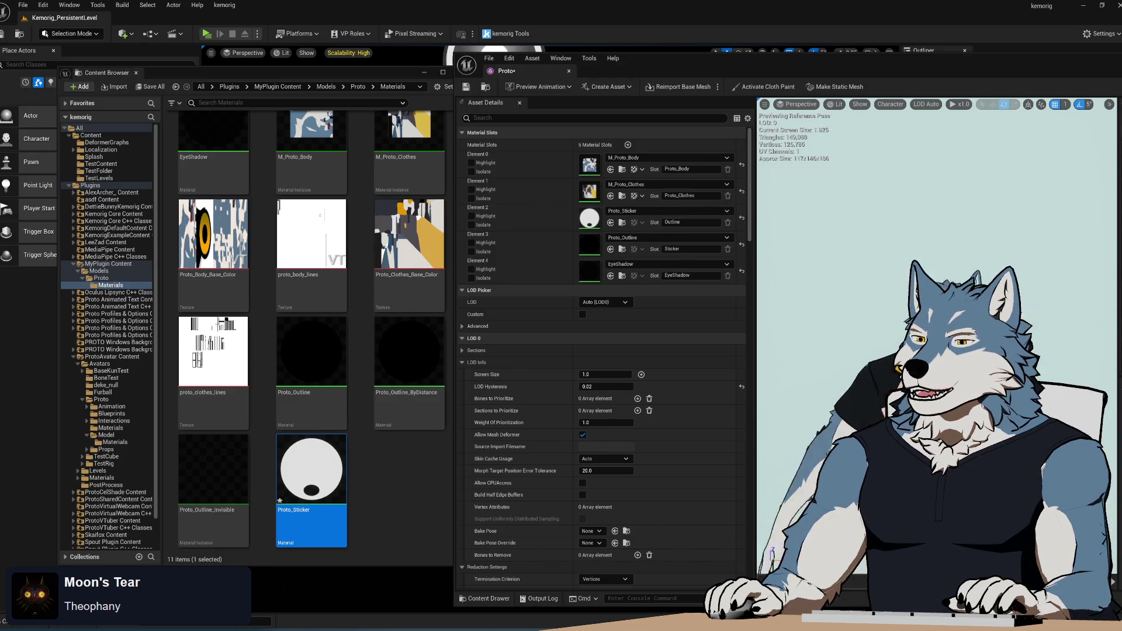
pyautogui.moveTo(723, 62); pyautogui.dragTo(380, 50)
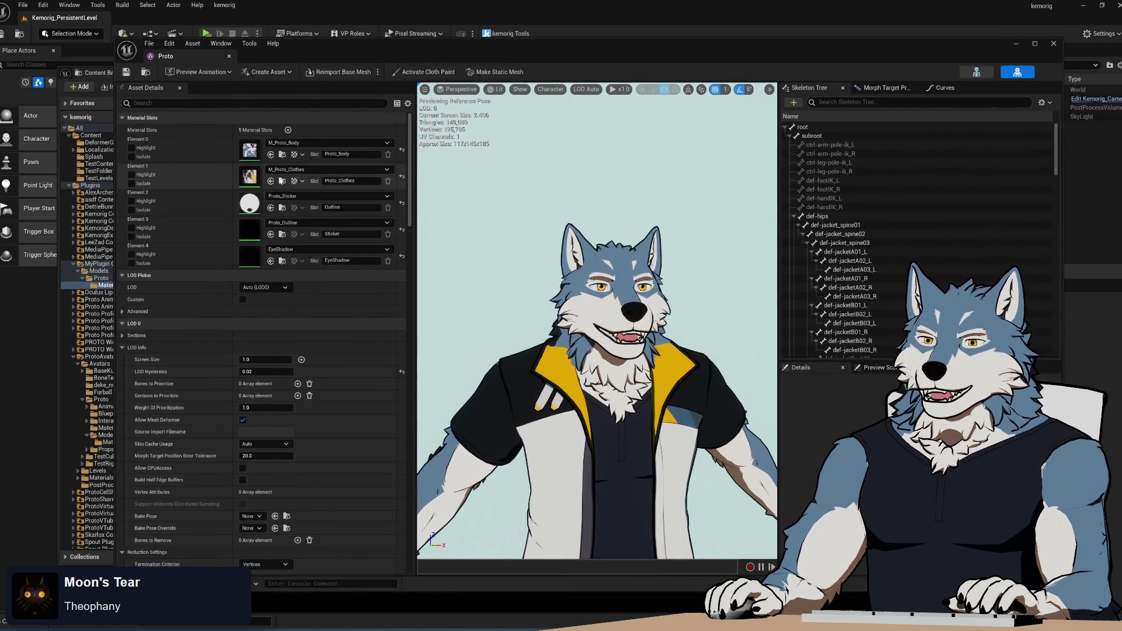
pyautogui.click(1055, 45)
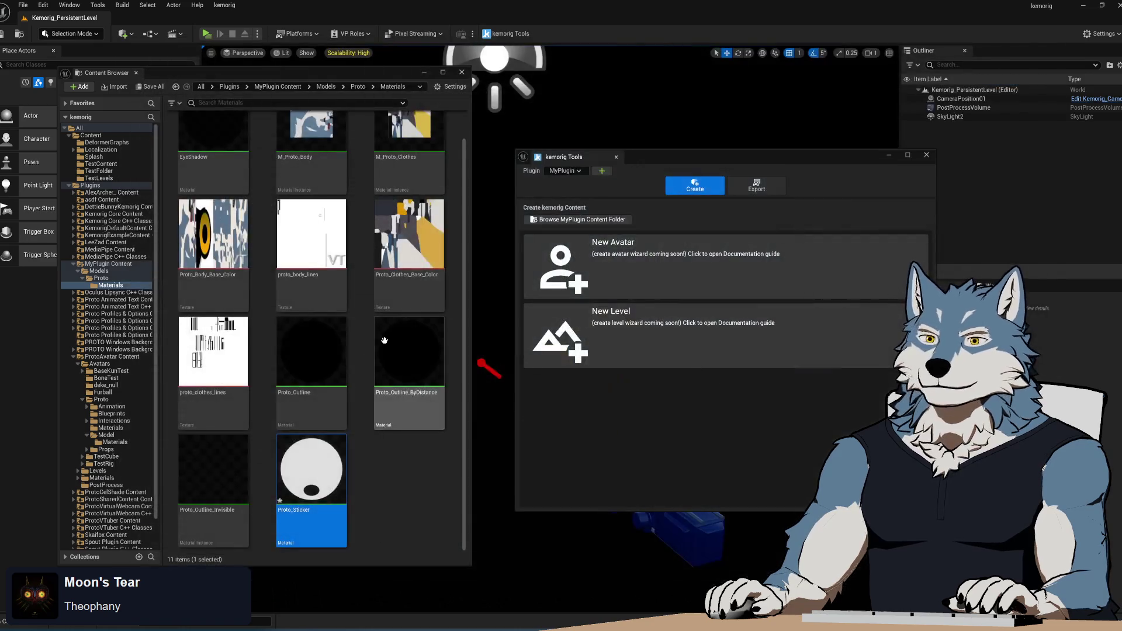
# - Navigate up to MyPlugin Content and launch New Avatar from the kemorig Tools window
pyautogui.click(101, 278)
pyautogui.click(108, 270)
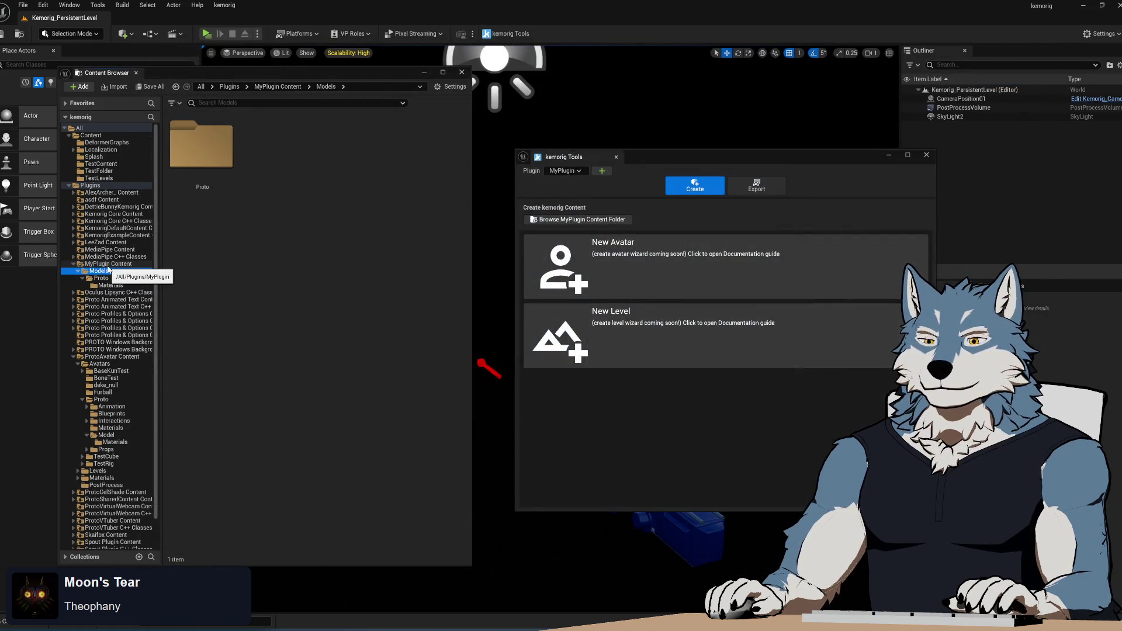
pyautogui.click(108, 264)
pyautogui.rightClick(108, 264)
pyautogui.click(648, 157)
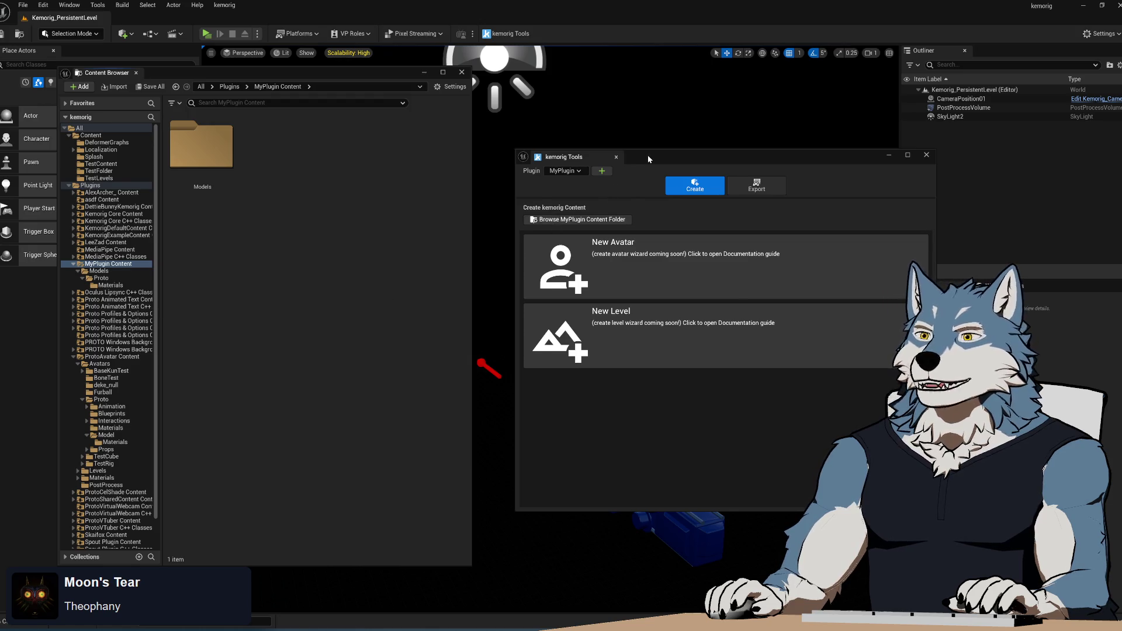
pyautogui.moveTo(648, 155); pyautogui.dragTo(615, 156)
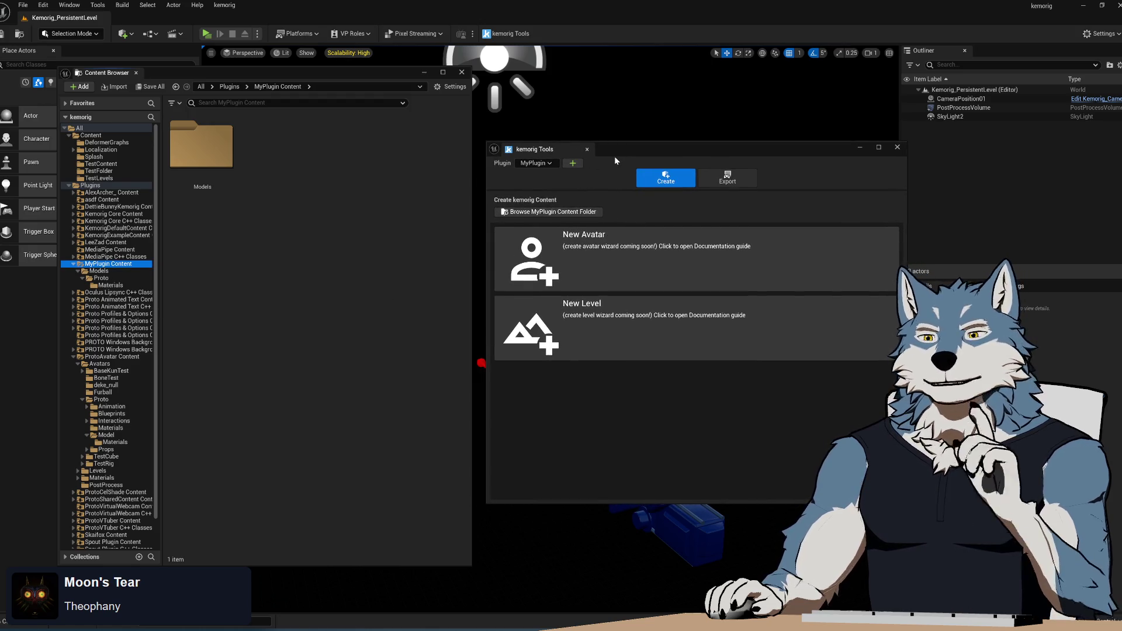
pyautogui.click(608, 269)
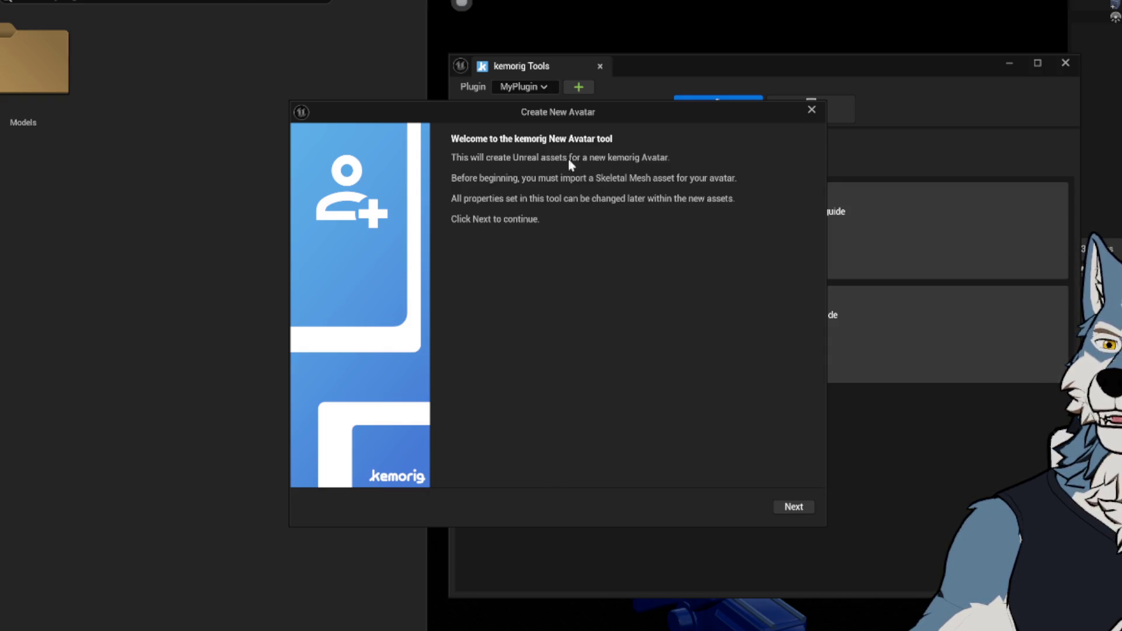
# - Move past the wizard's welcome page and open the Skeletal Mesh dropdown
pyautogui.click(794, 507)
pyautogui.write('test')
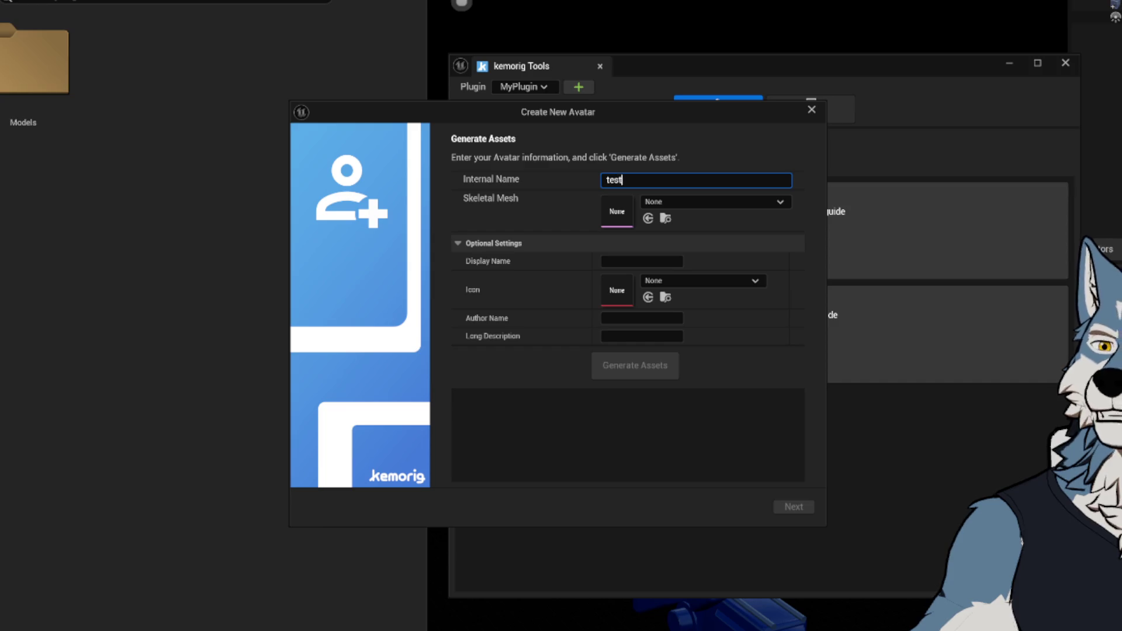
pyautogui.click(710, 203)
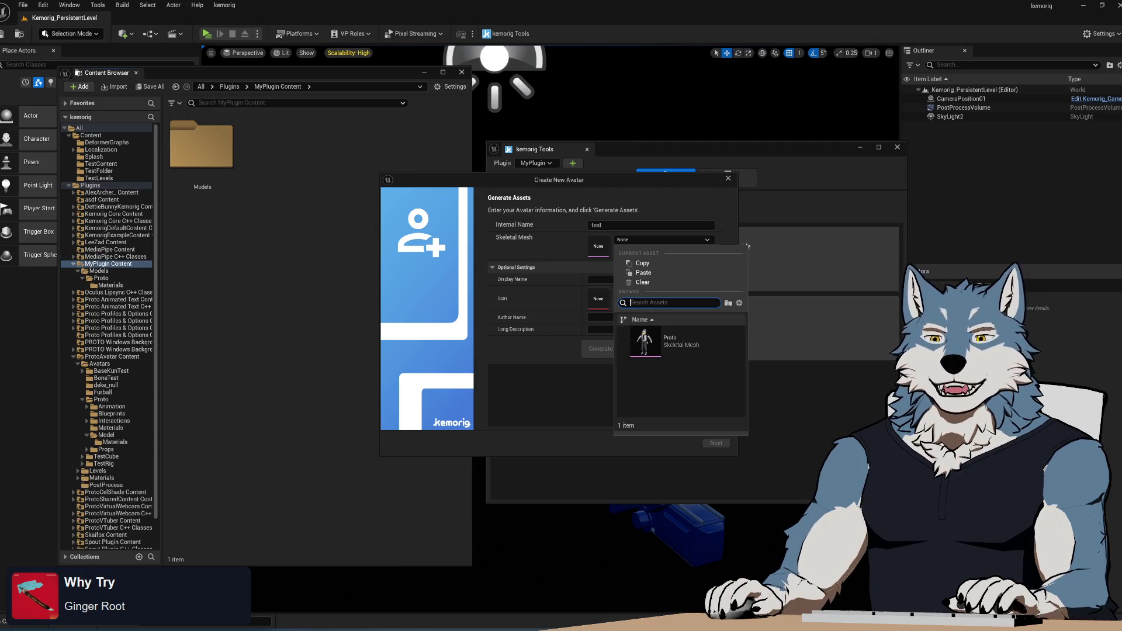
# - Choose Proto as the skeletal mesh and generate the test avatar's assets
pyautogui.moveTo(406, 611)
pyautogui.mouseDown()
pyautogui.moveTo(373, 291)
pyautogui.moveTo(389, 176)
pyautogui.mouseUp()
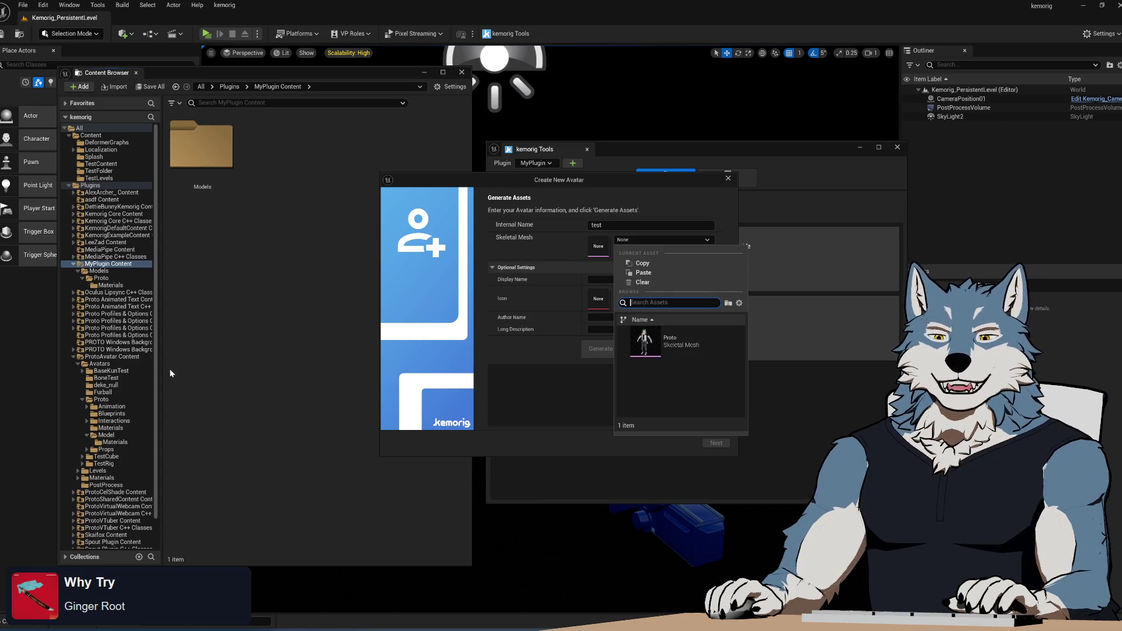
pyautogui.click(668, 343)
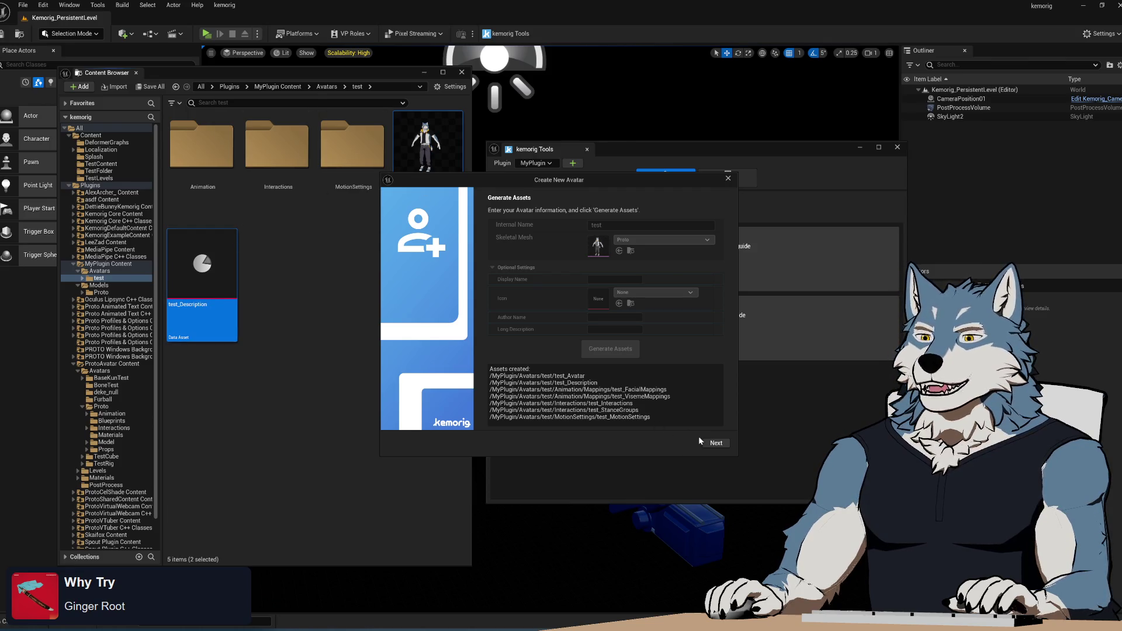
pyautogui.click(717, 444)
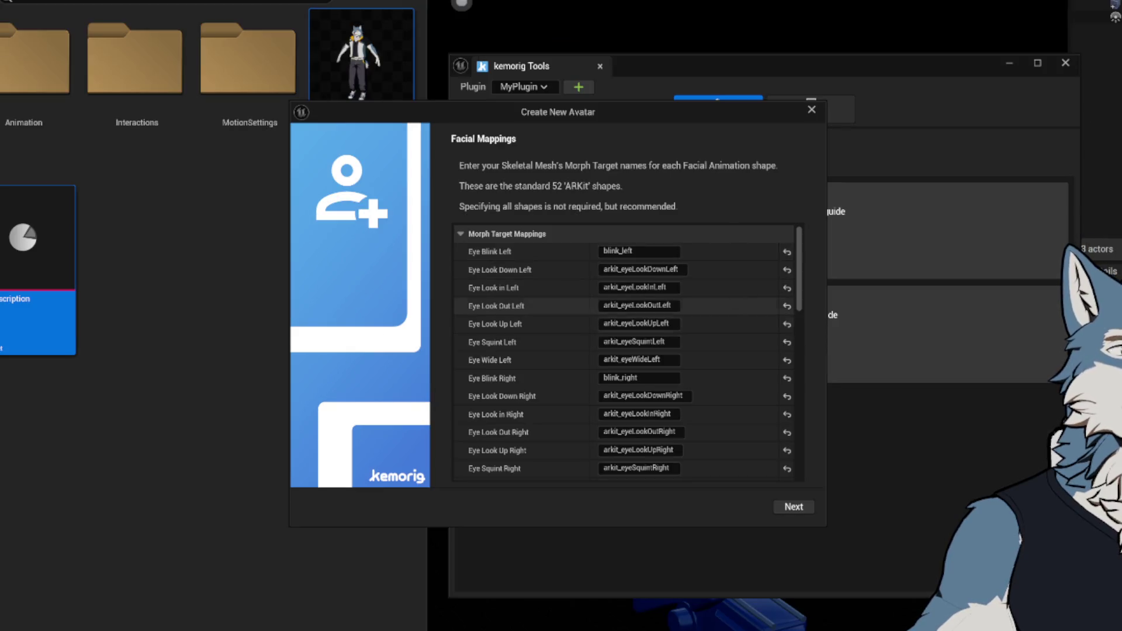
# - Step through the Facial Mappings, Lip Sync Mappings and tracking settings pages, then finish the wizard
pyautogui.moveTo(801, 243); pyautogui.dragTo(809, 426)
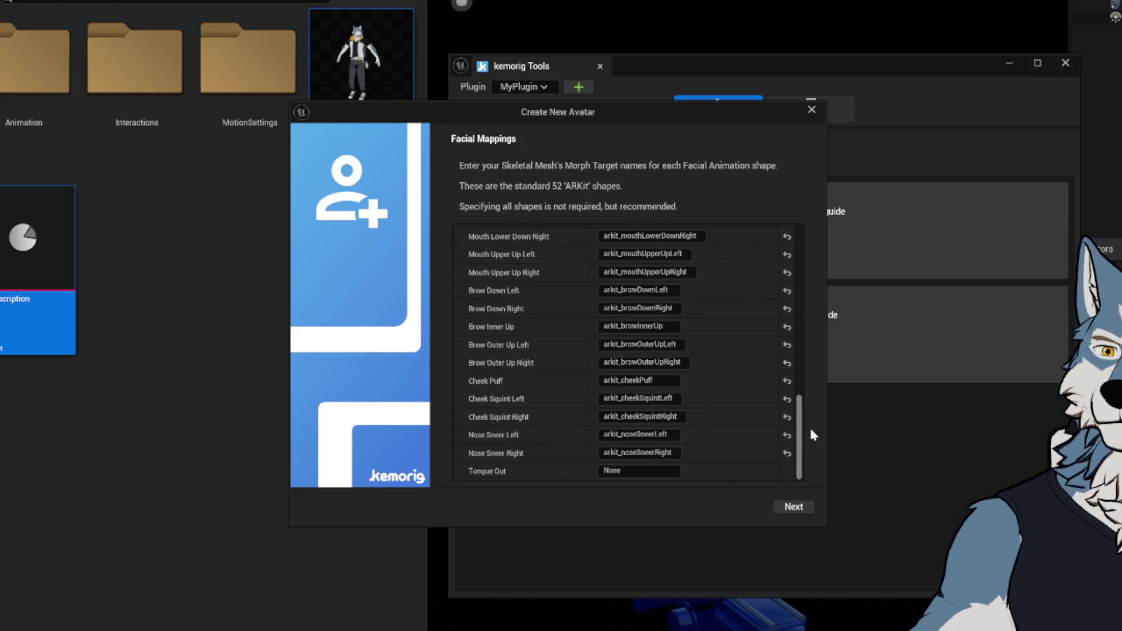
pyautogui.click(786, 507)
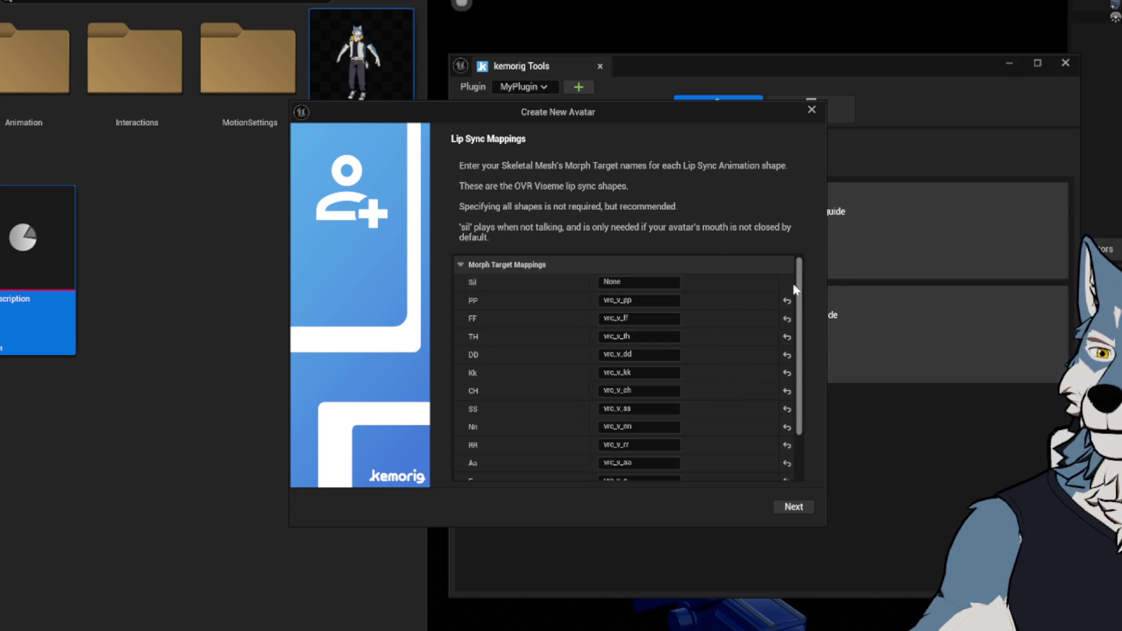
pyautogui.scroll(-3, 801, 292)
pyautogui.click(793, 508)
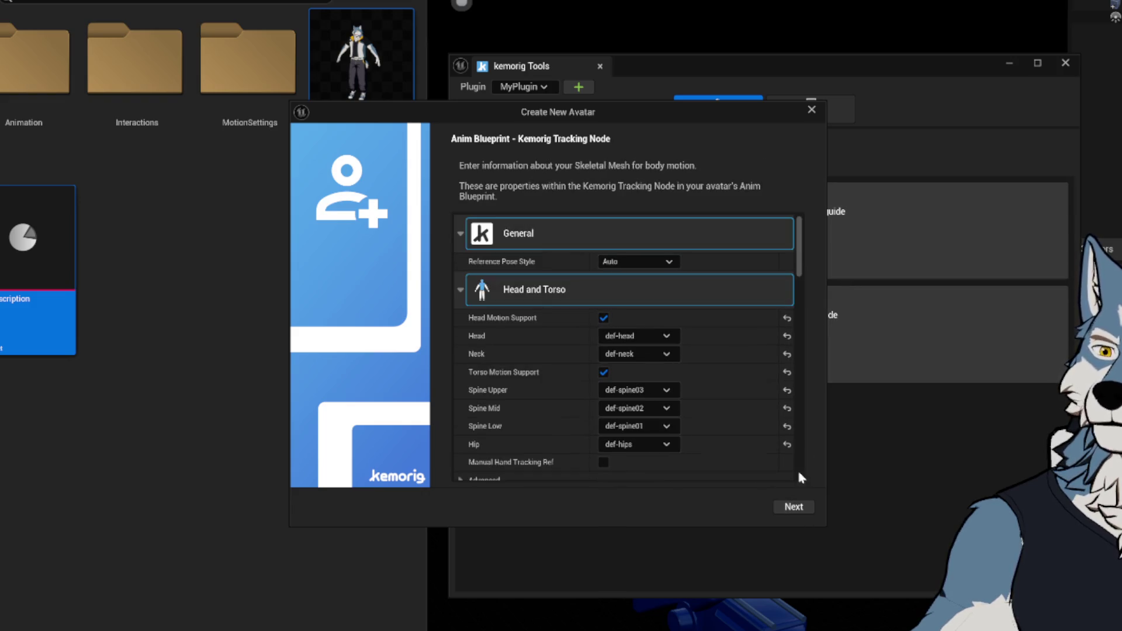
pyautogui.click(793, 244)
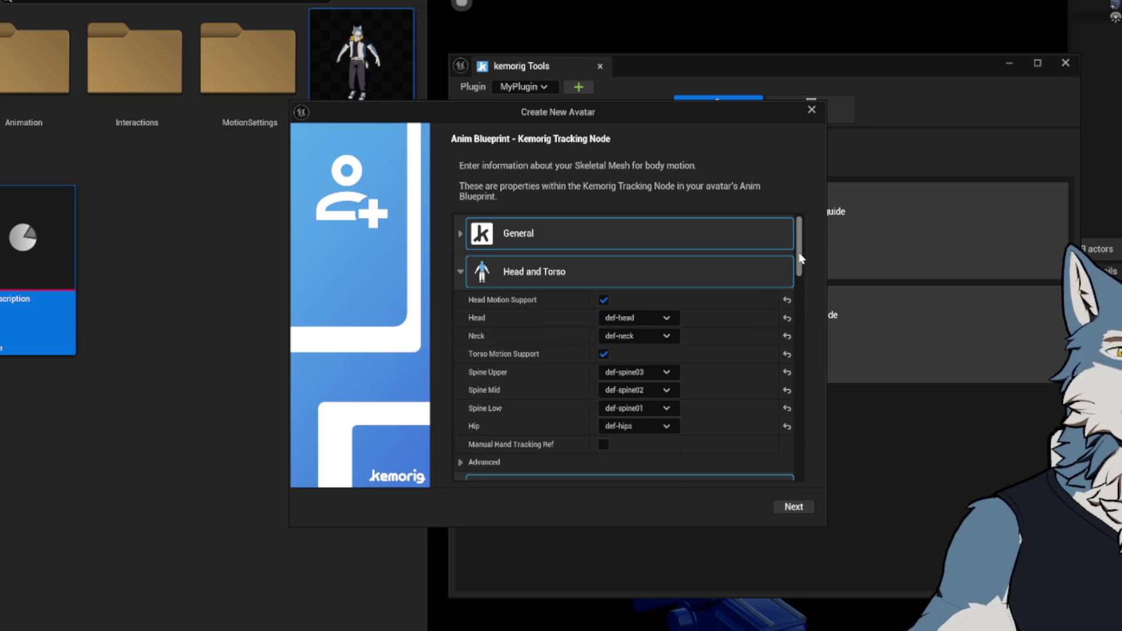
pyautogui.scroll(-10, 801, 263)
pyautogui.moveTo(811, 358); pyautogui.dragTo(817, 433)
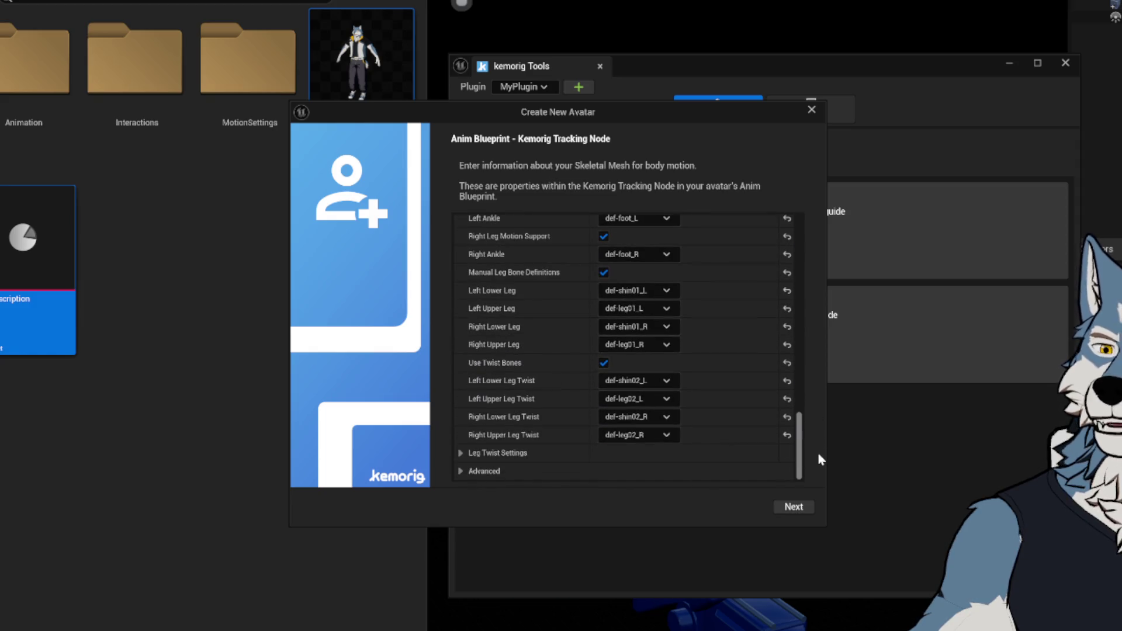
pyautogui.scroll(10, 798, 444)
pyautogui.click(793, 507)
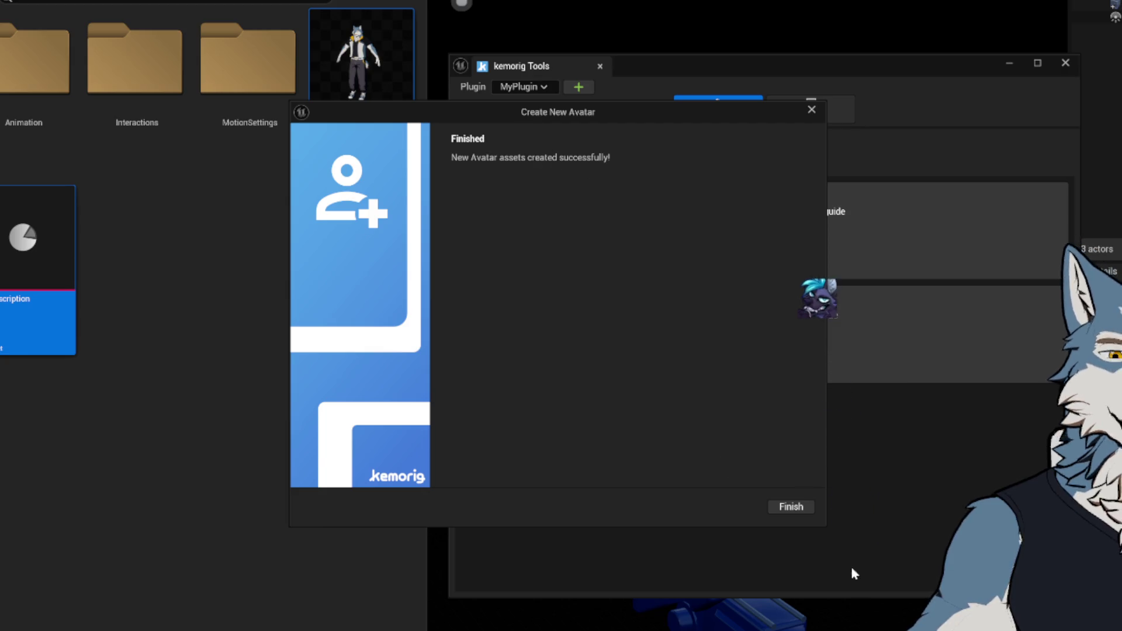
pyautogui.click(791, 507)
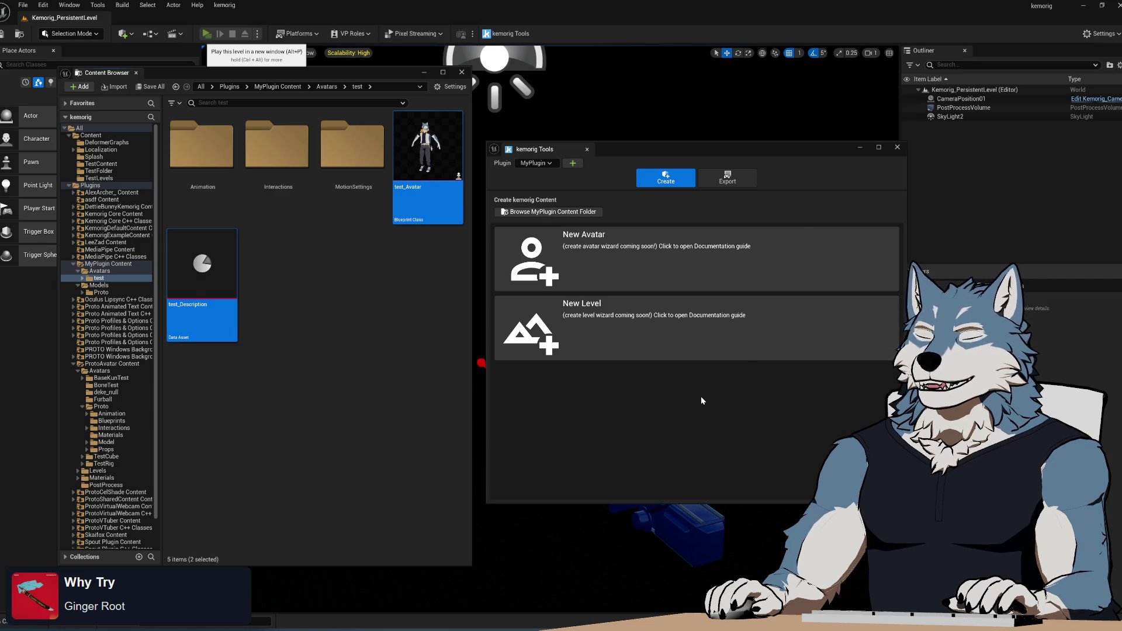
# - Play the level with Alt+P, check the avatar selection lists test, then stop playing
pyautogui.hotkey('alt', 'p')
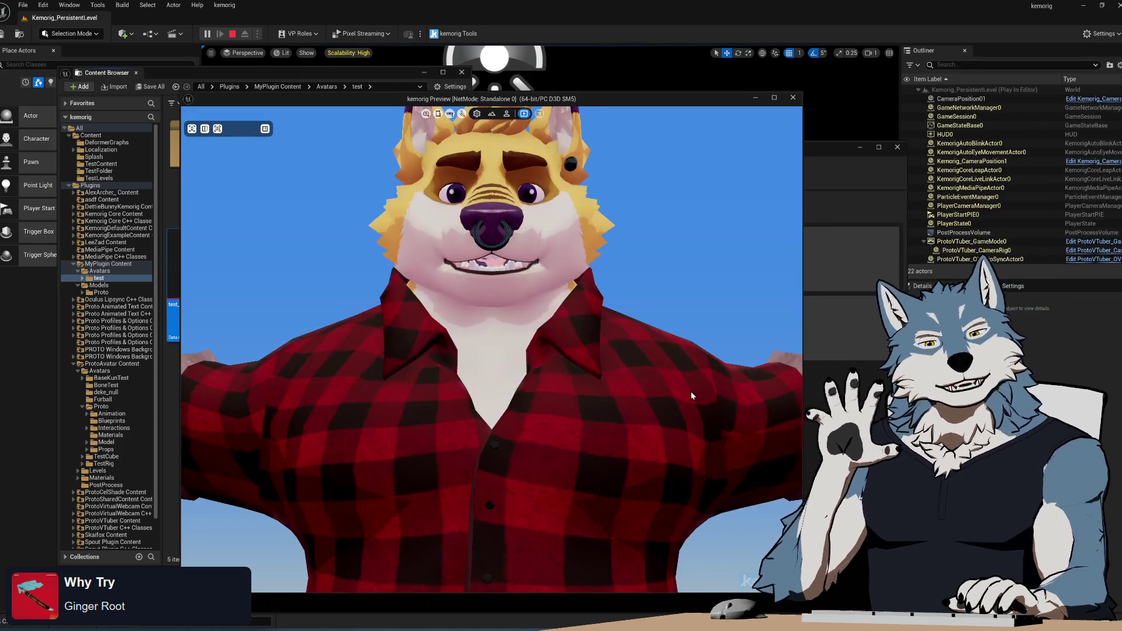
pyautogui.click(507, 115)
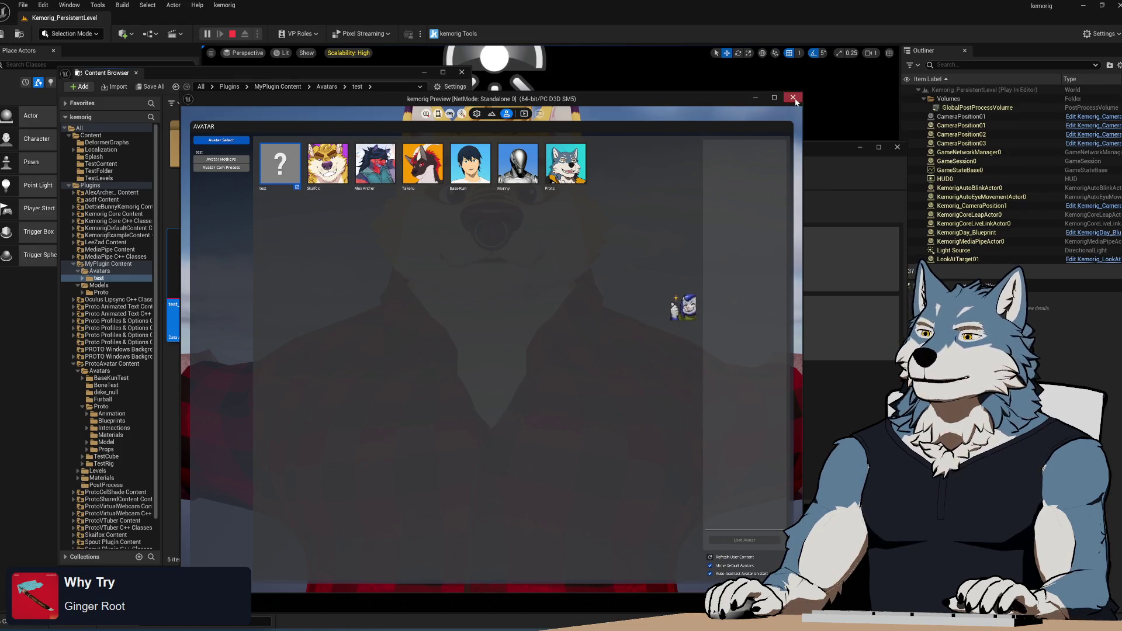
pyautogui.press('Escape')
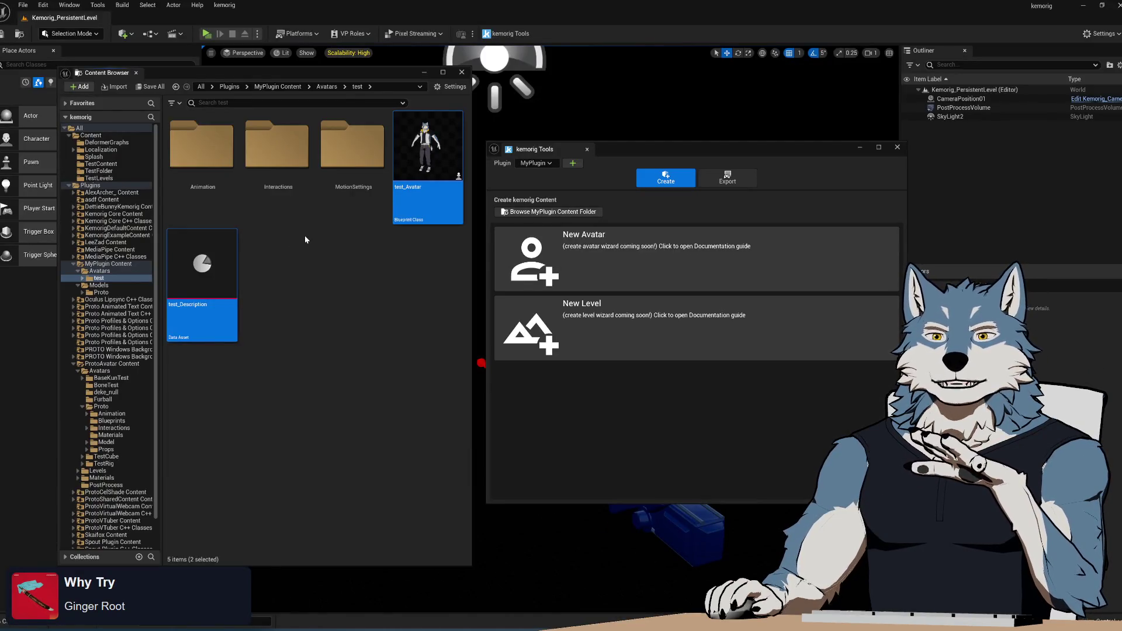
# - Open Project Settings and search the settings for 'primary'
pyautogui.click(42, 8)
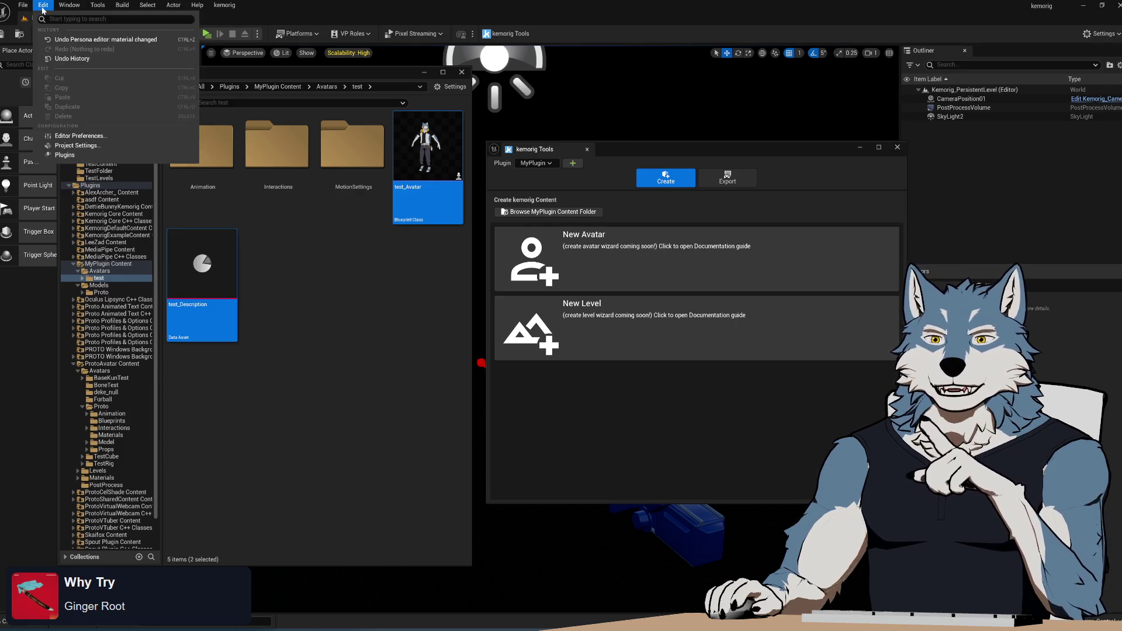
pyautogui.click(109, 146)
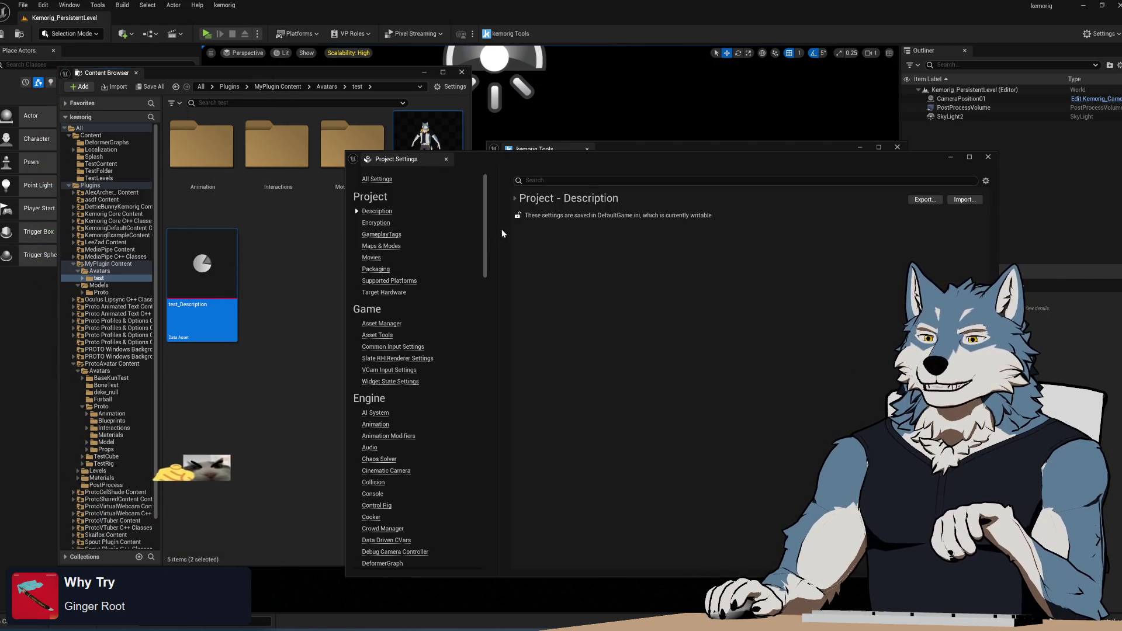
pyautogui.click(589, 181)
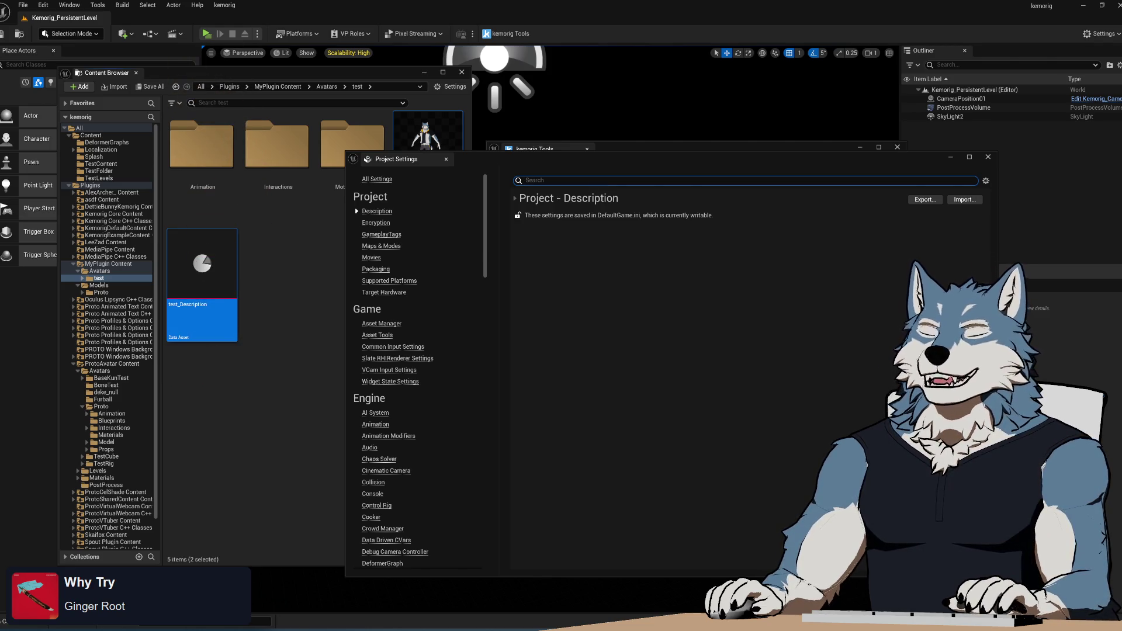
pyautogui.write('p')
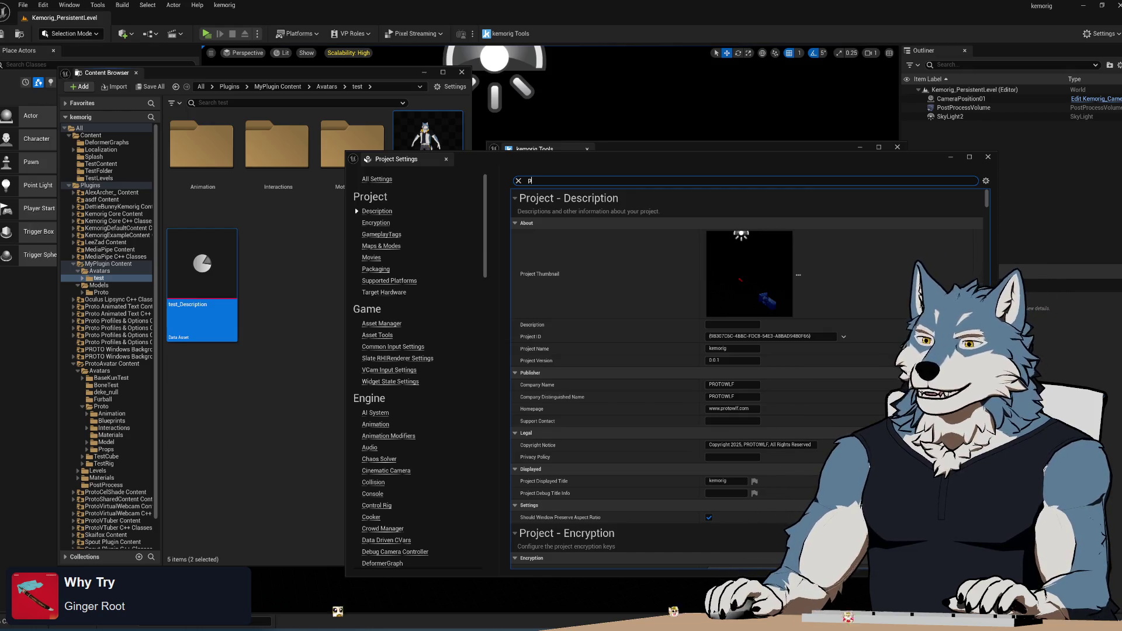
pyautogui.write('imary')
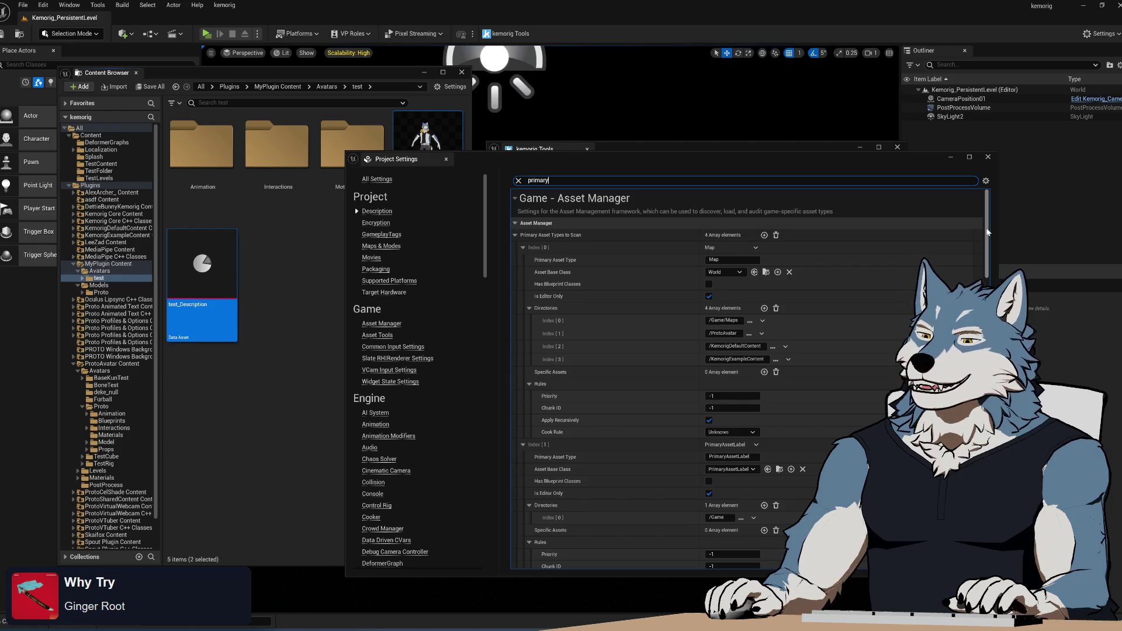
# - Add /MyPlugin to the KemorigAvatarDescription Directories in Asset Manager, then start Play
pyautogui.scroll(-1, 986, 231)
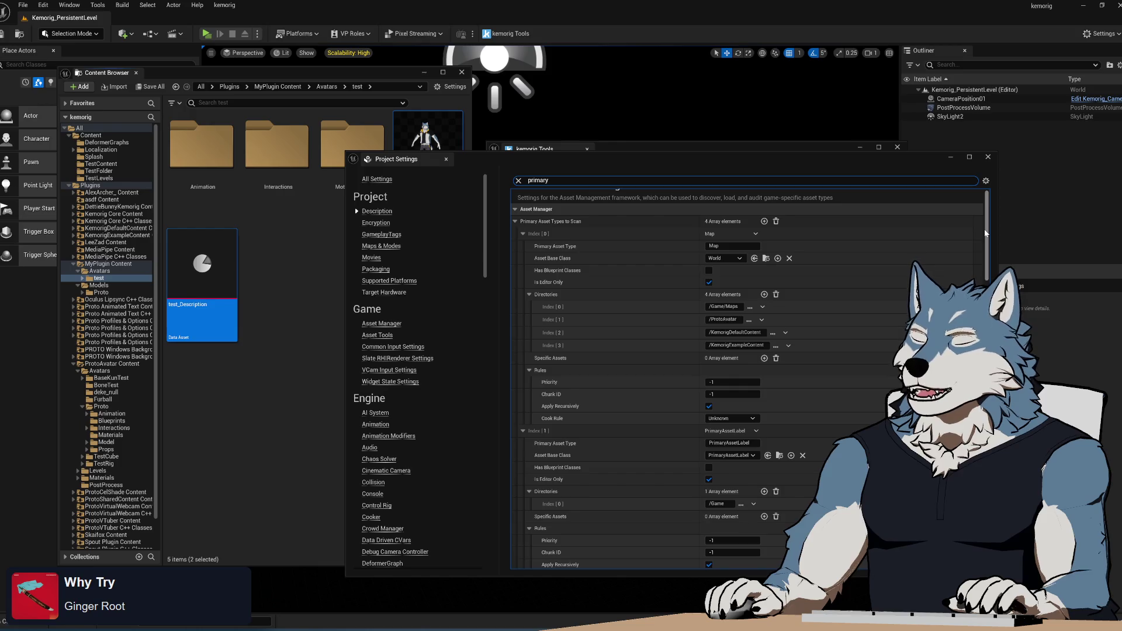
pyautogui.scroll(-10, 986, 233)
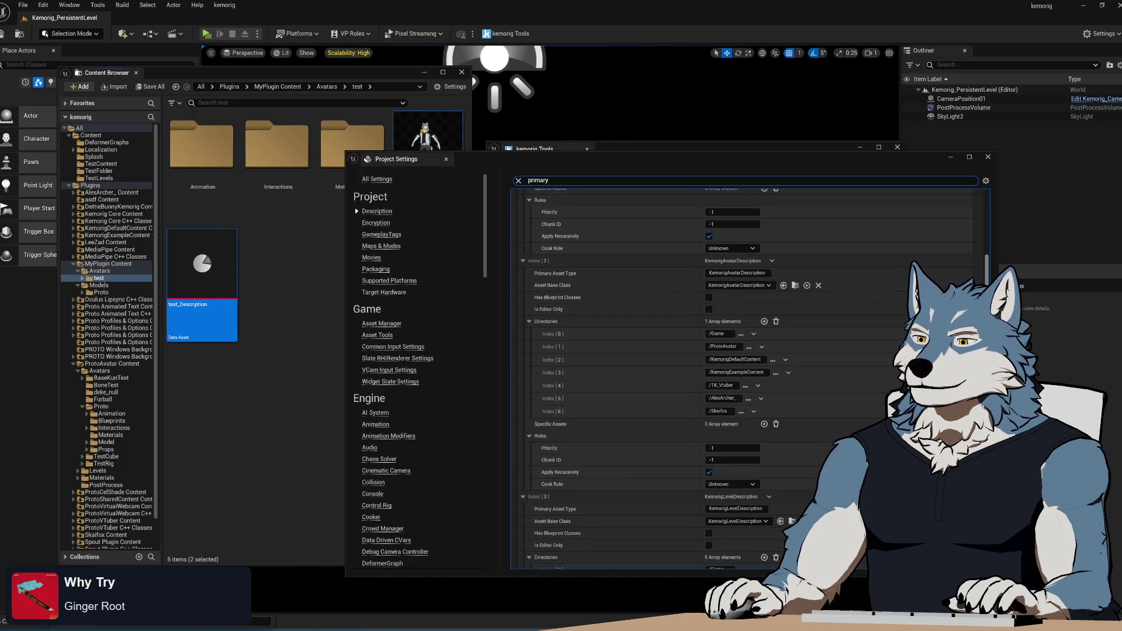
pyautogui.scroll(-3, 986, 246)
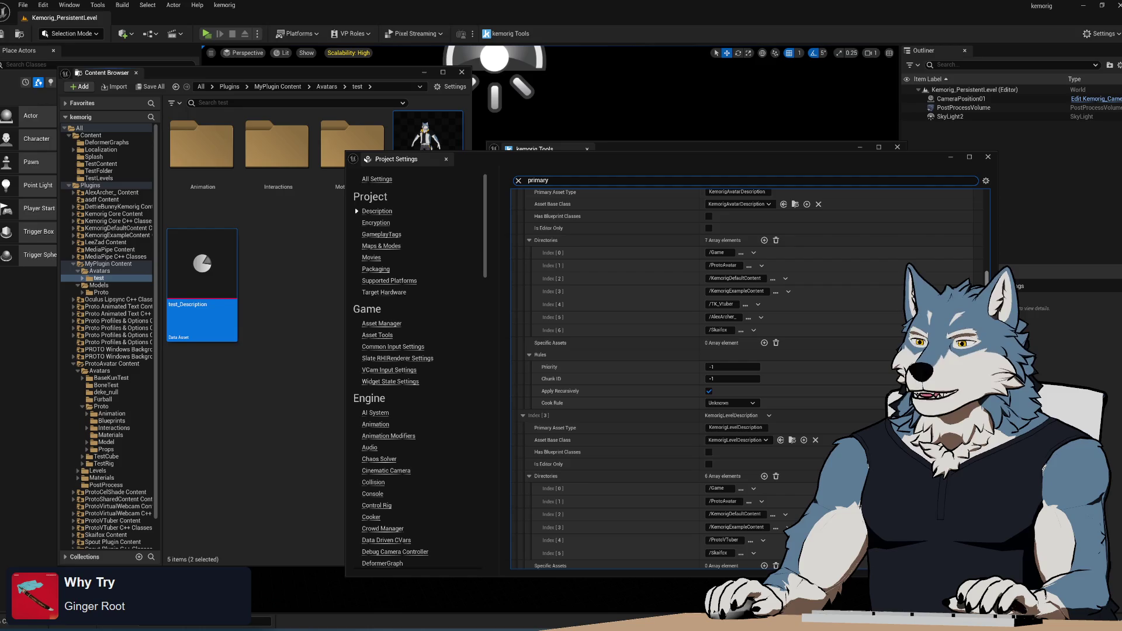
pyautogui.scroll(-1, 986, 245)
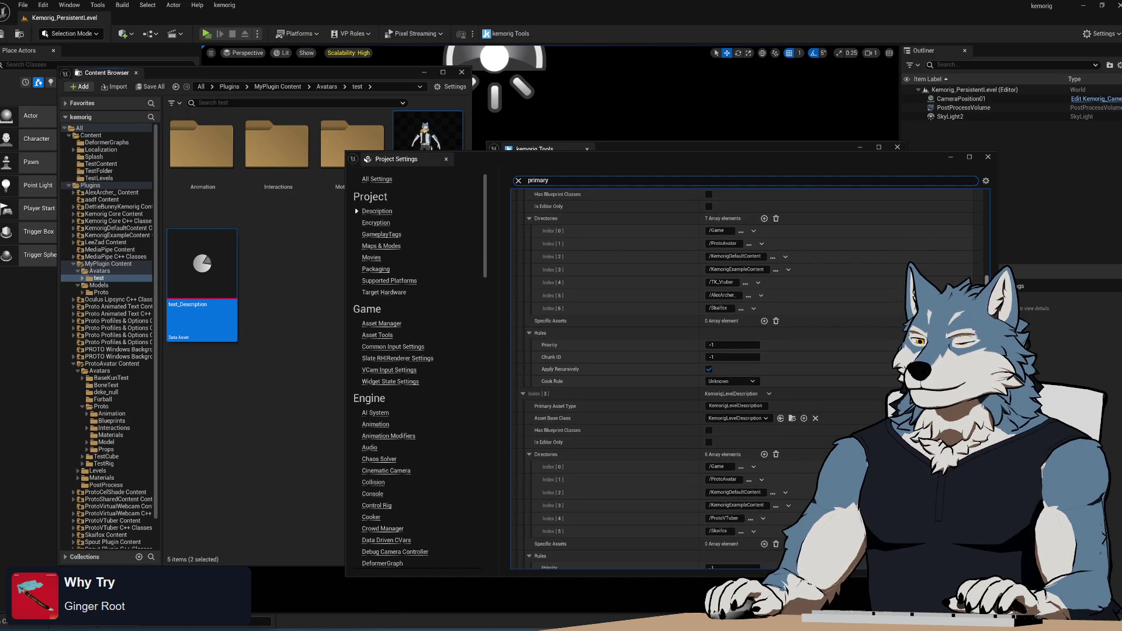
pyautogui.click(764, 321)
pyautogui.click(776, 321)
pyautogui.click(822, 359)
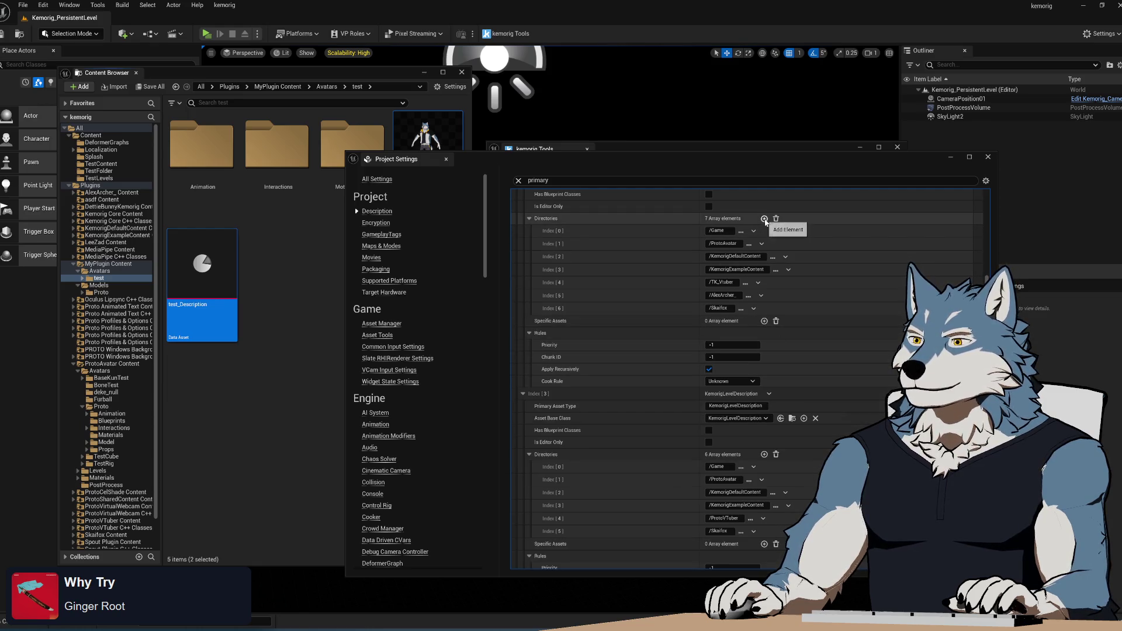
pyautogui.click(764, 219)
pyautogui.write('/')
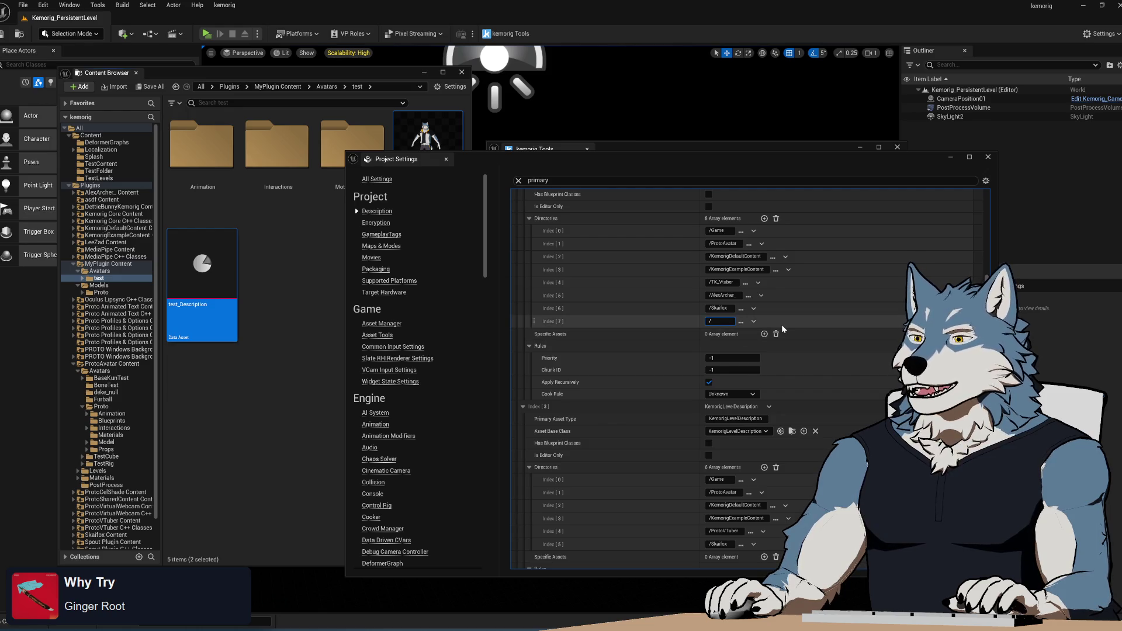
pyautogui.write('MyPlugin')
pyautogui.press('Return')
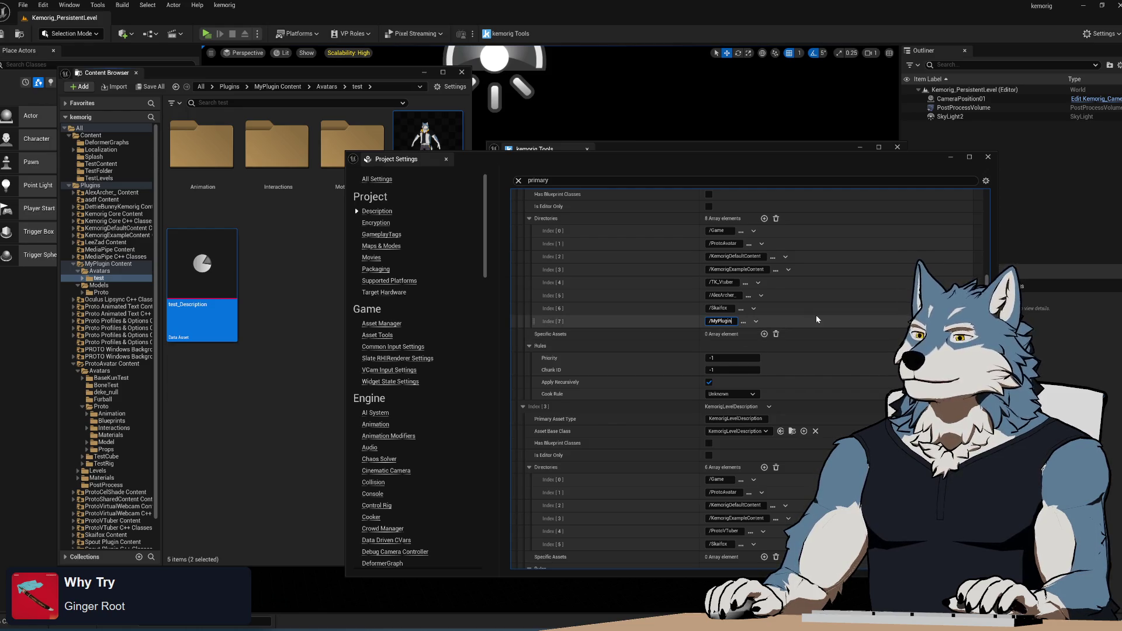
pyautogui.scroll(2, 886, 310)
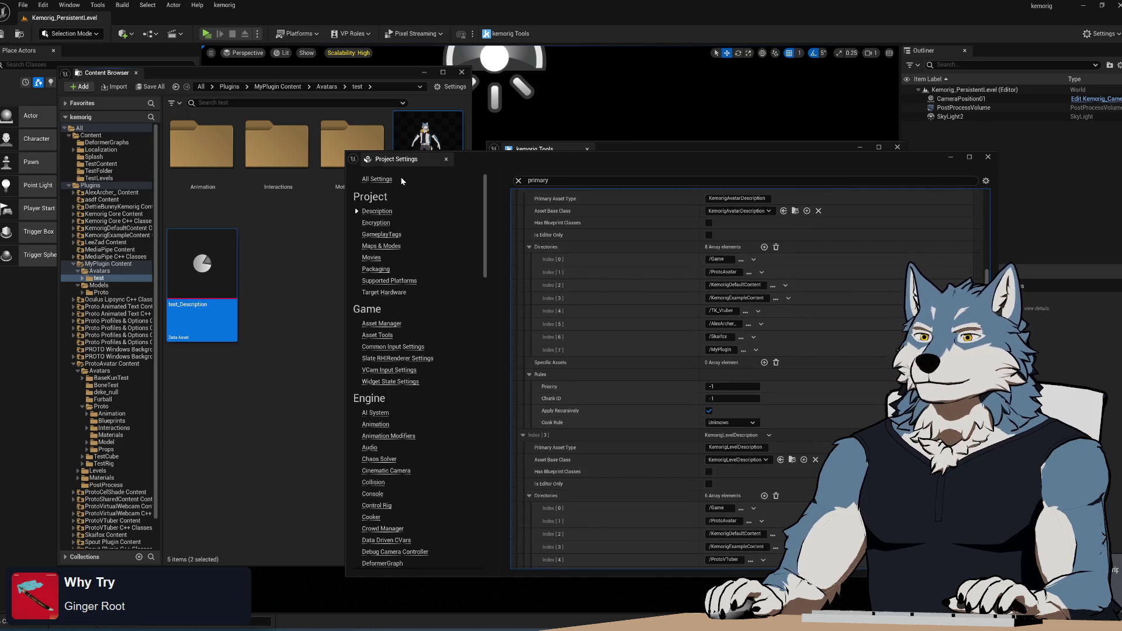
pyautogui.click(206, 34)
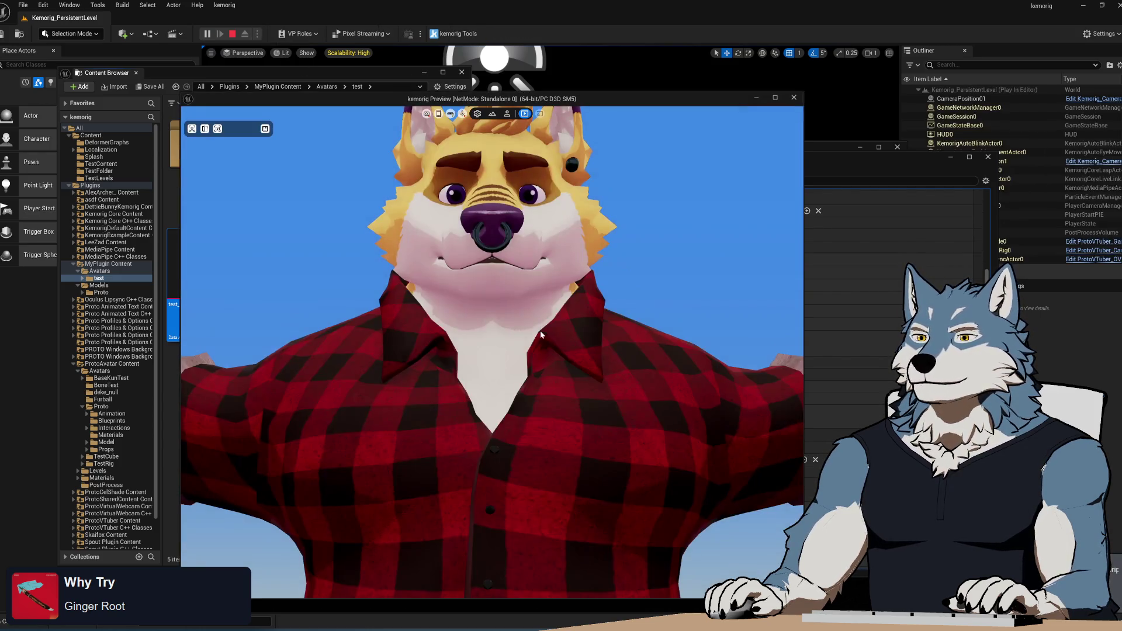
# - Stop play, force-delete the test folder from Skaifox Content/Avatars, and restart Play with Alt+P
pyautogui.click(795, 99)
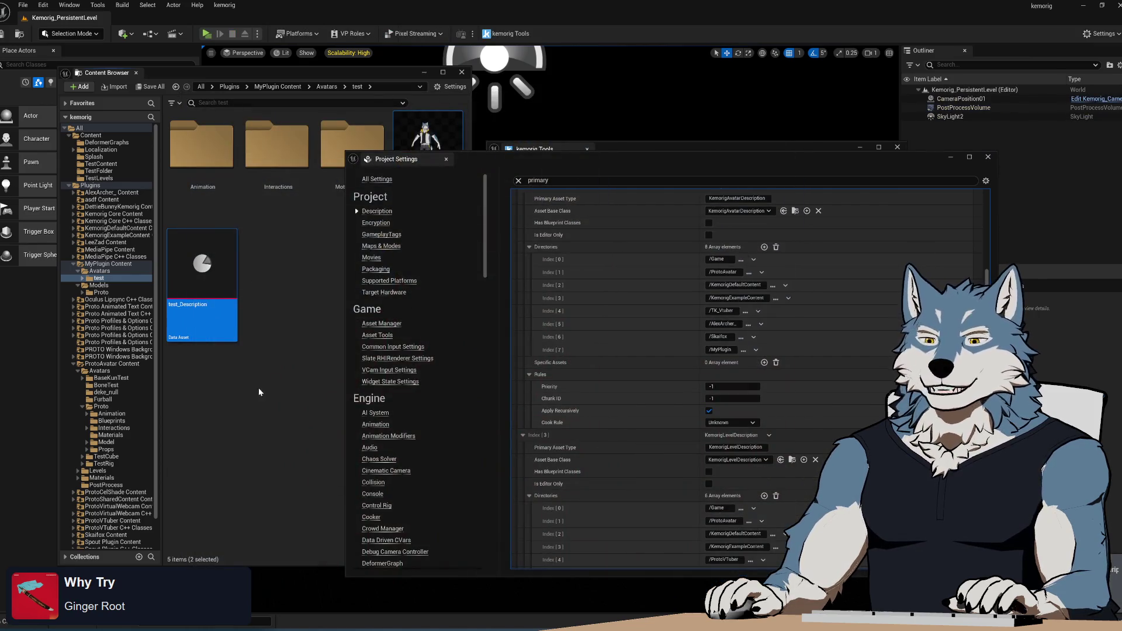
pyautogui.scroll(-2, 113, 497)
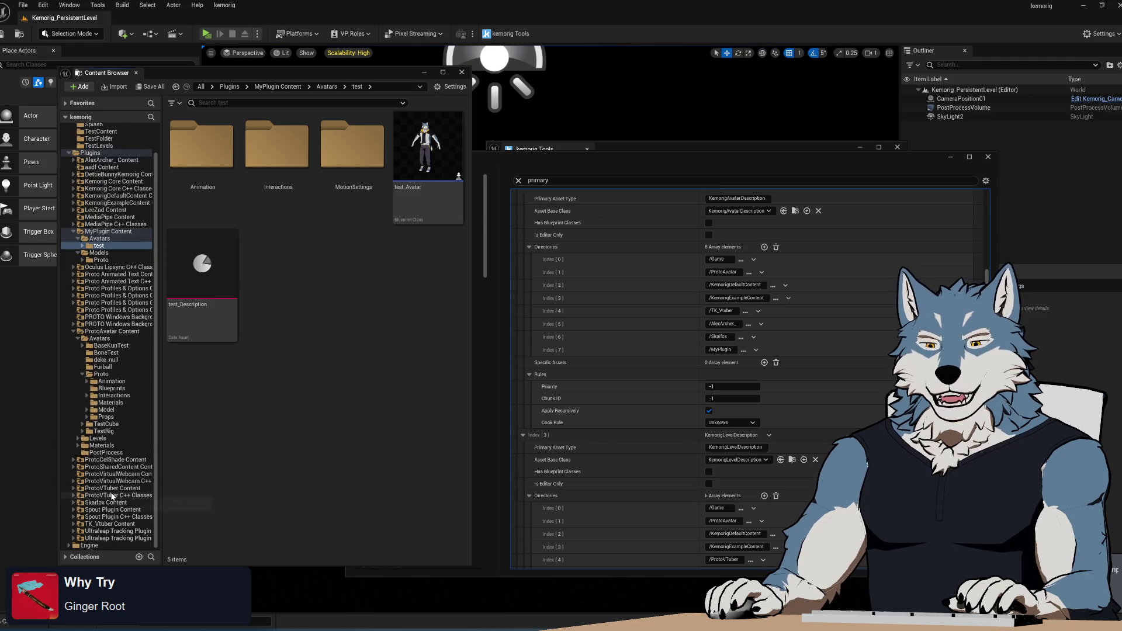
pyautogui.click(73, 503)
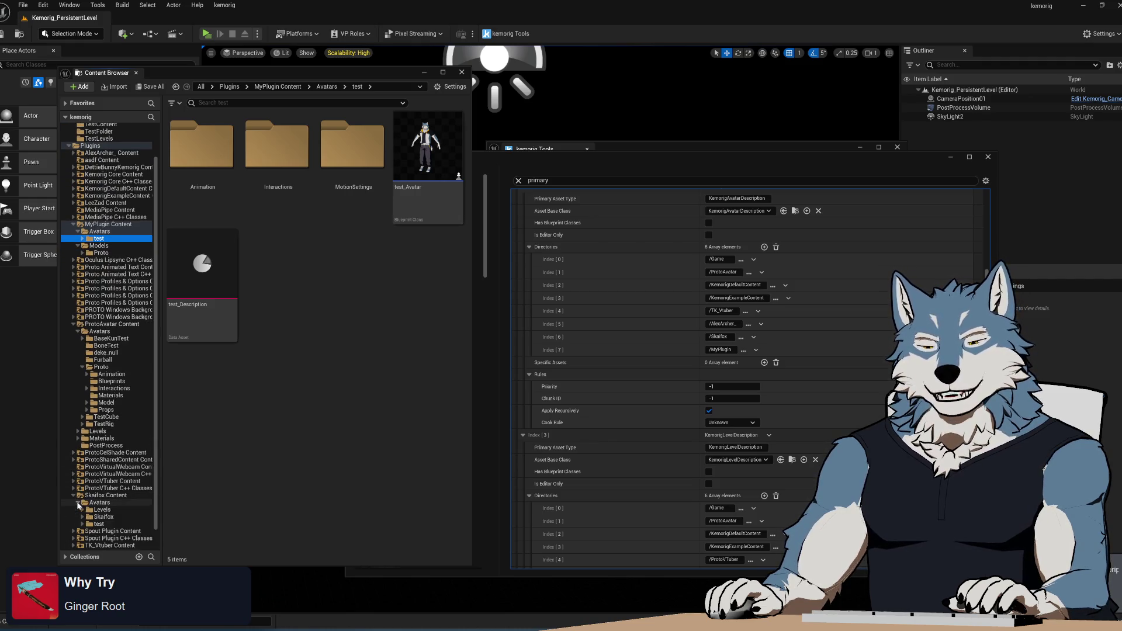
pyautogui.click(99, 503)
pyautogui.click(99, 481)
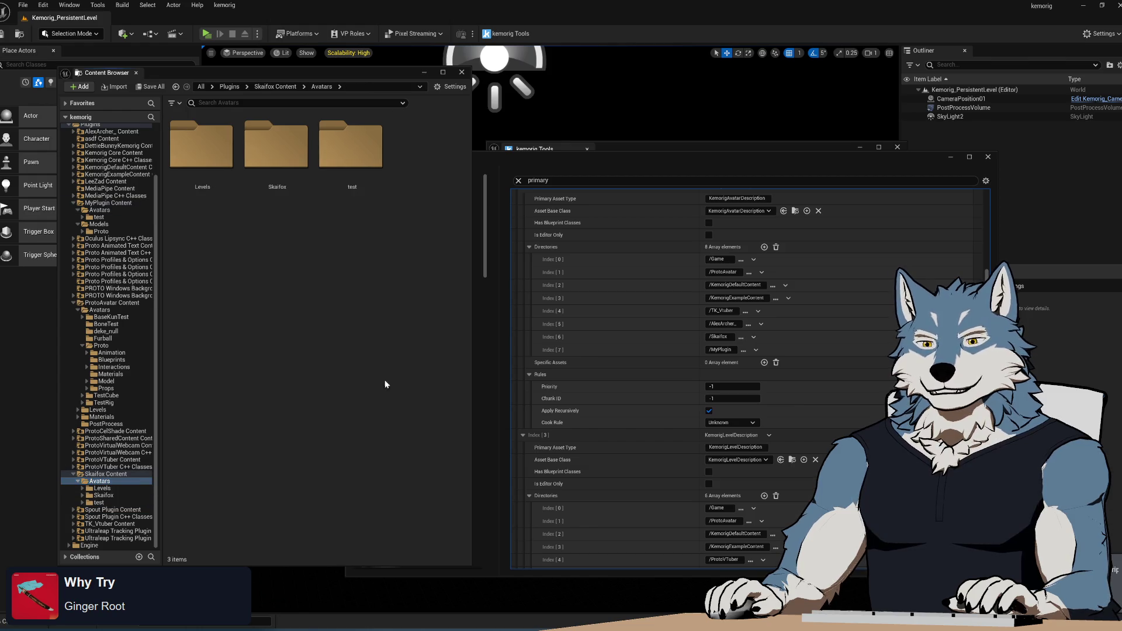
pyautogui.click(370, 161)
pyautogui.press('Delete')
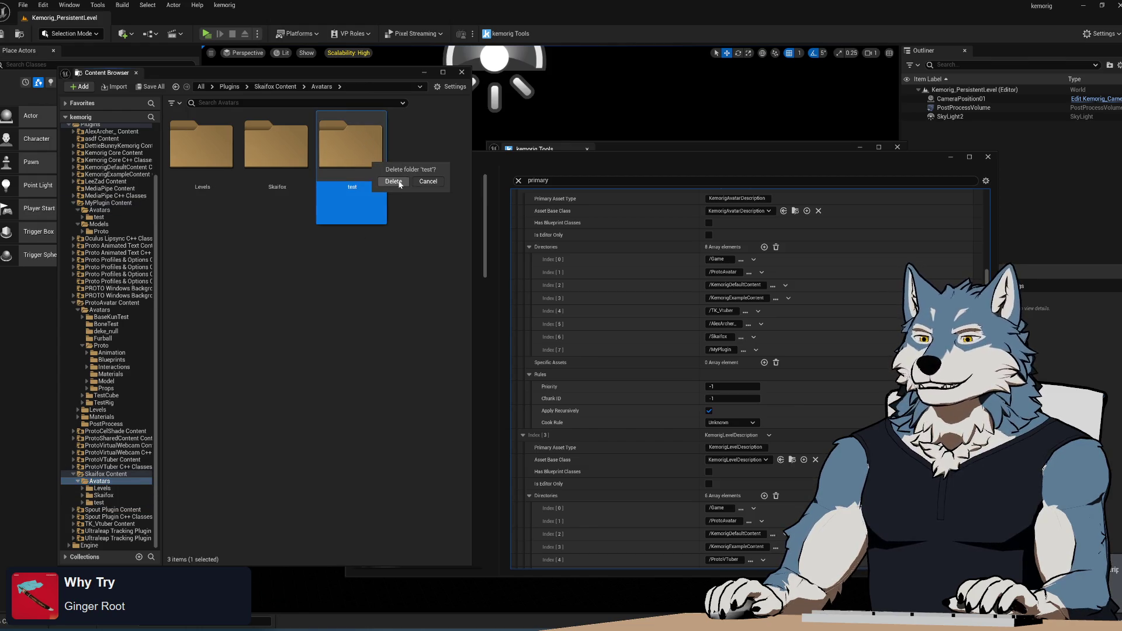
pyautogui.click(393, 180)
pyautogui.click(503, 464)
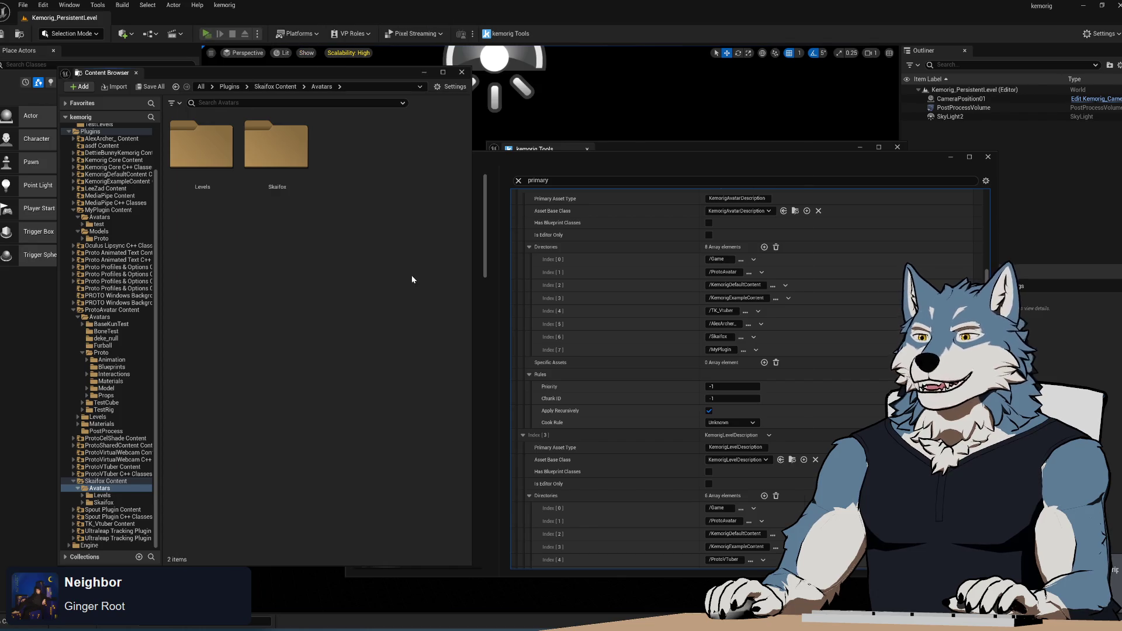
pyautogui.hotkey('alt', 'p')
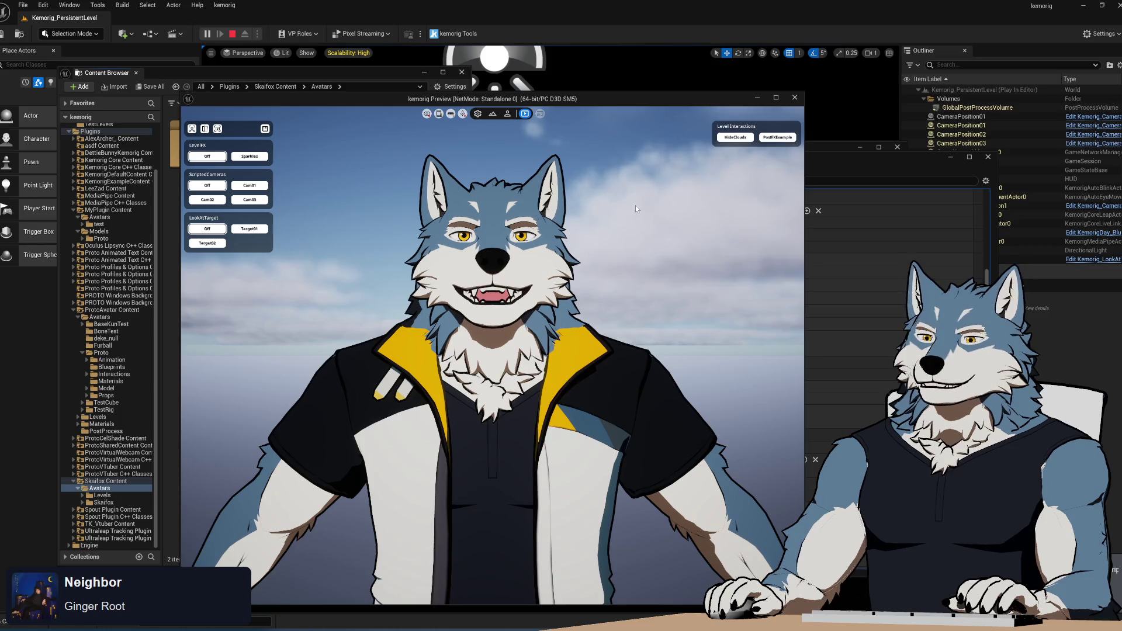
# - Confirm the test avatar is listed in Avatar Select, then stop and restart play
pyautogui.click(507, 115)
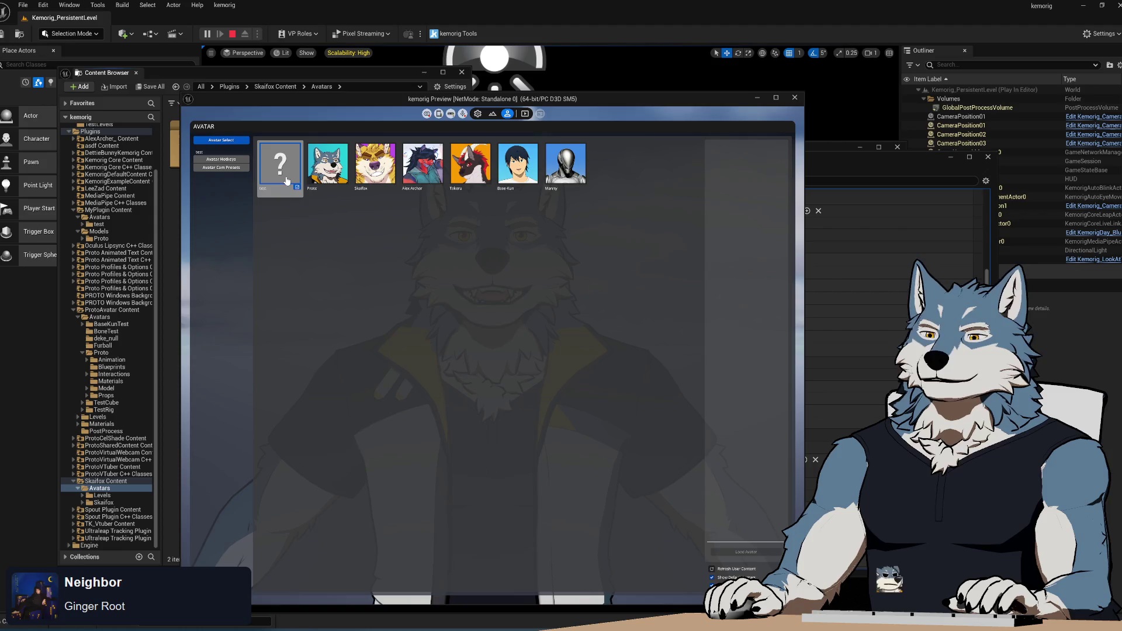
pyautogui.click(796, 98)
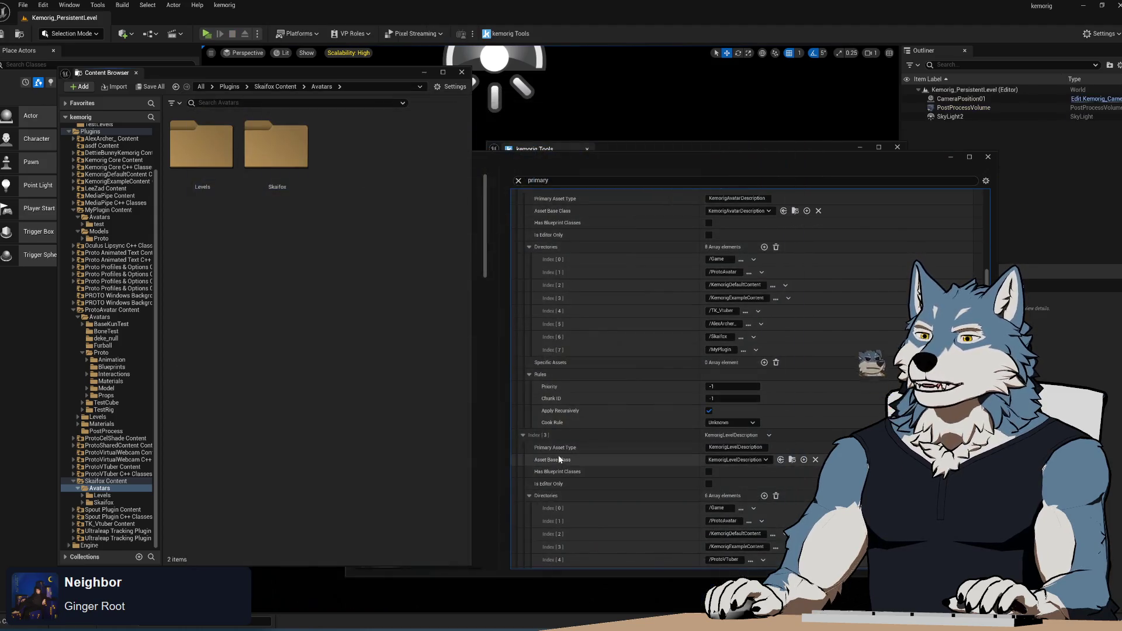
pyautogui.hotkey('alt', 'p')
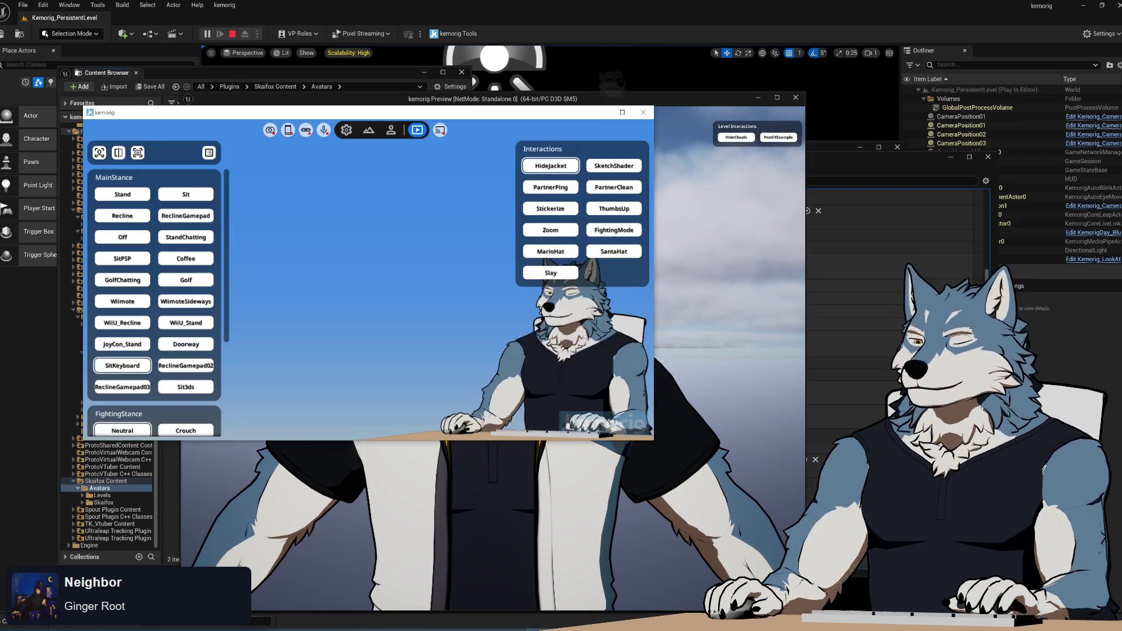
# - Enable Webcam Tracking in the kemorig Preview's system options and show Live Controls
pyautogui.click(270, 130)
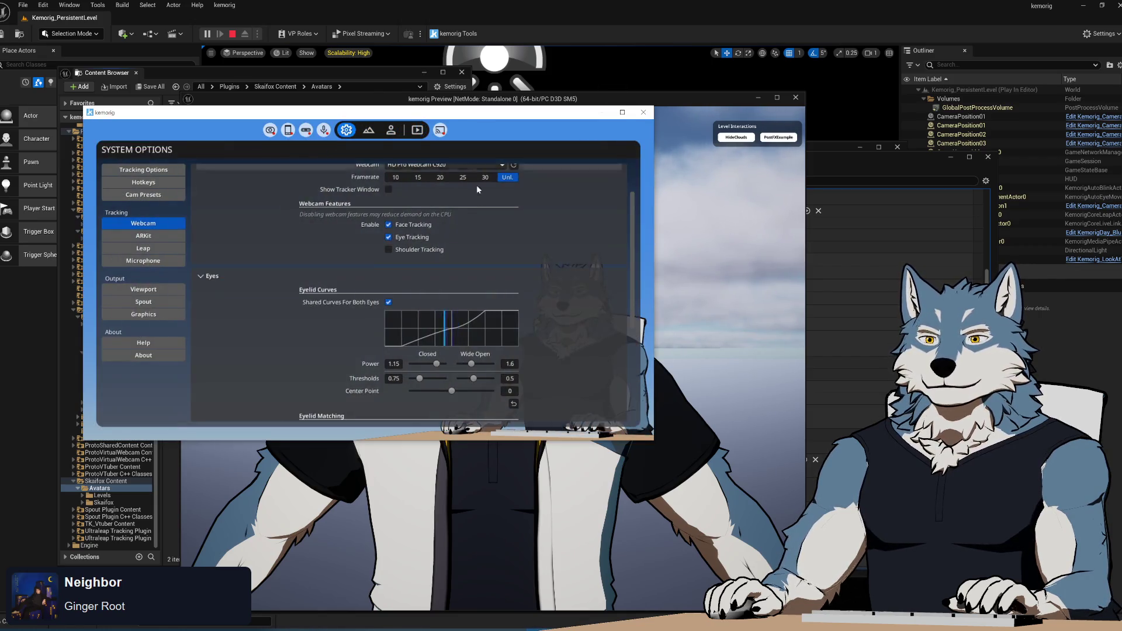
pyautogui.scroll(2, 459, 218)
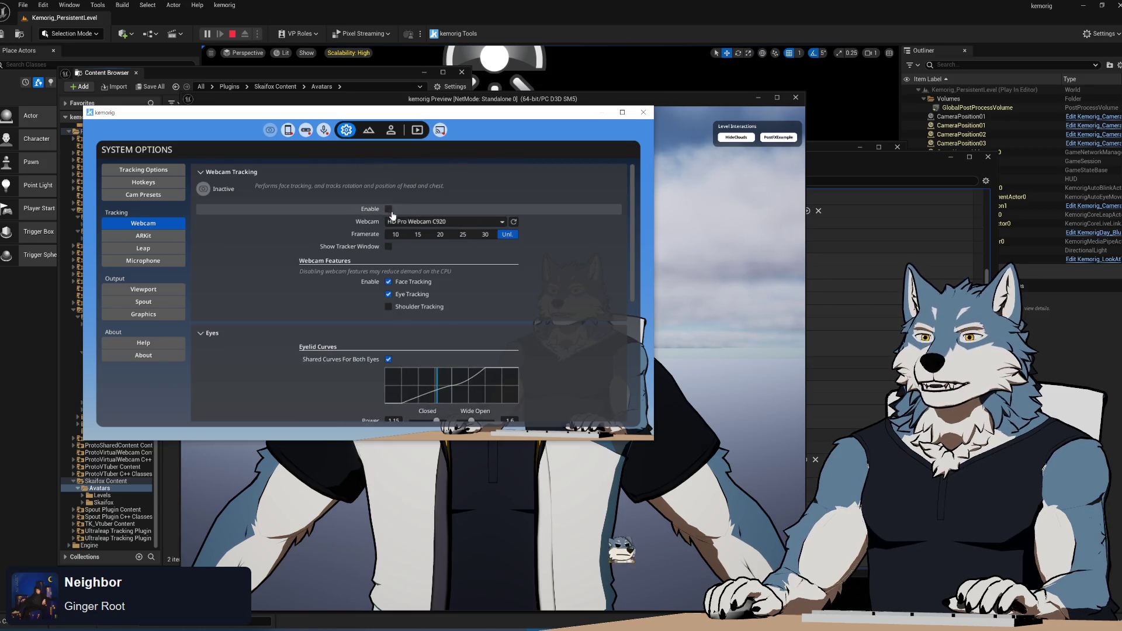
pyautogui.click(679, 104)
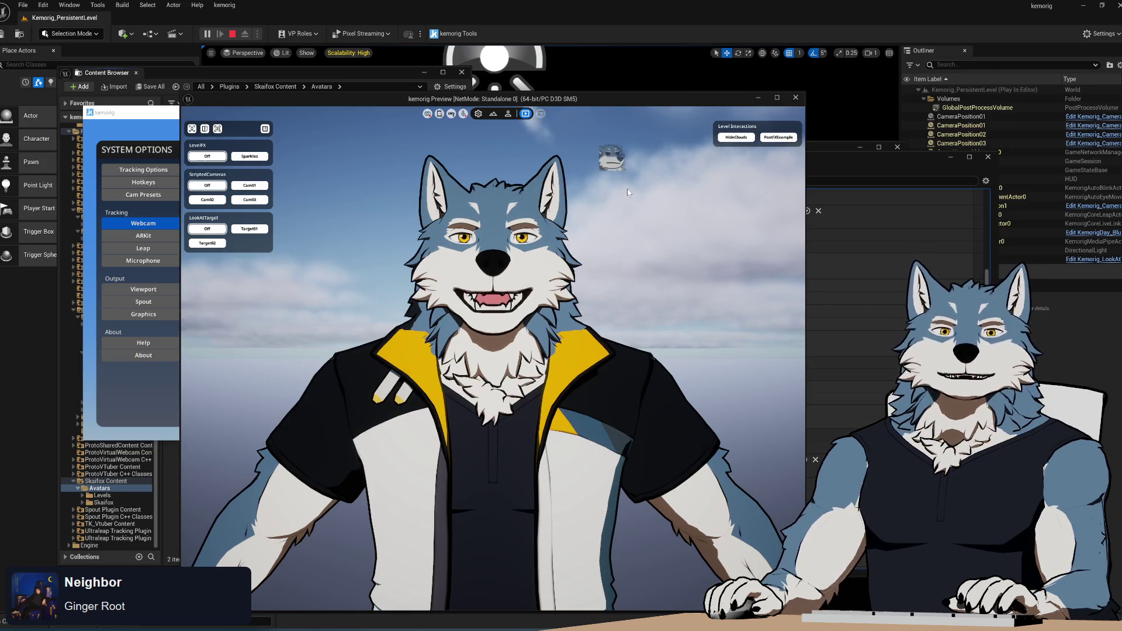
pyautogui.click(428, 117)
pyautogui.click(509, 168)
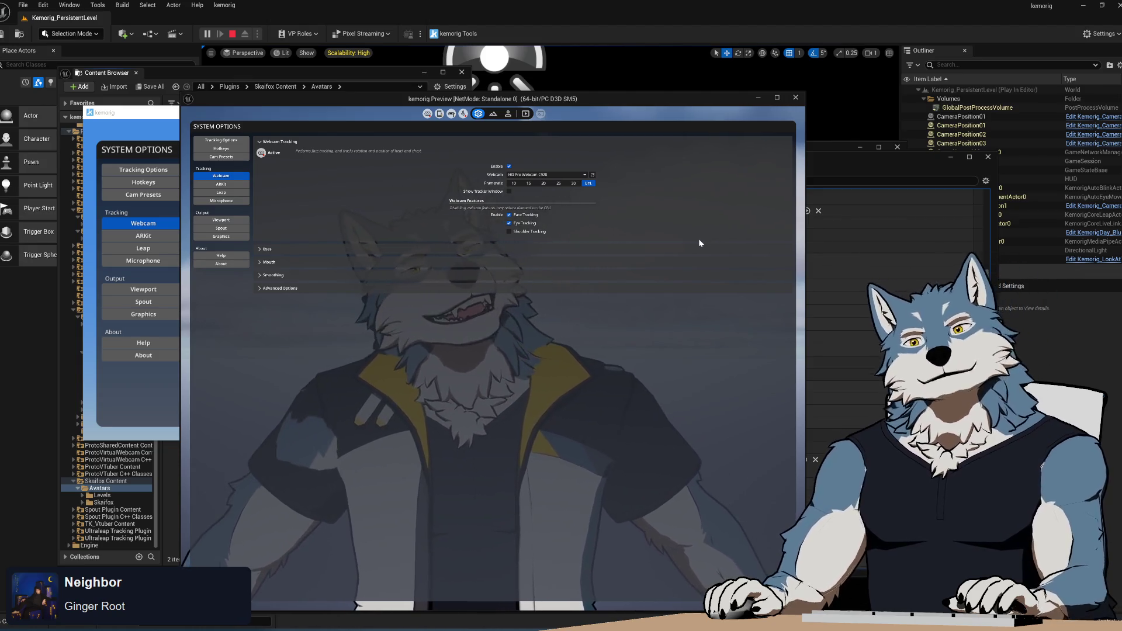
pyautogui.click(526, 114)
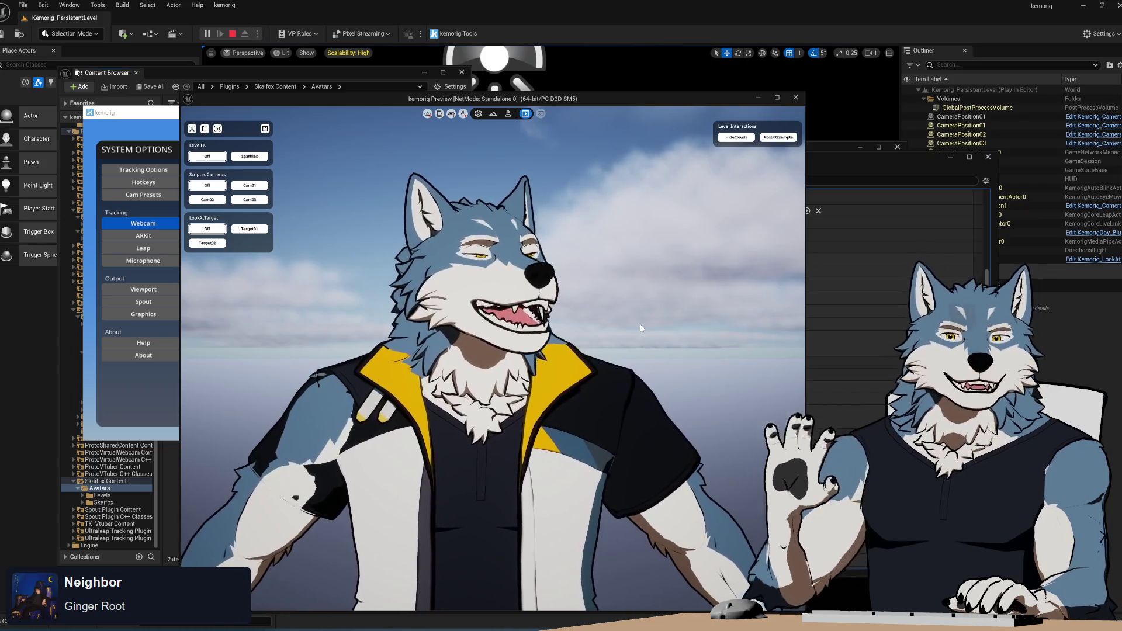
# - Cycle the preview cameras with the 1 key until the full-body shot appears
pyautogui.press('1')
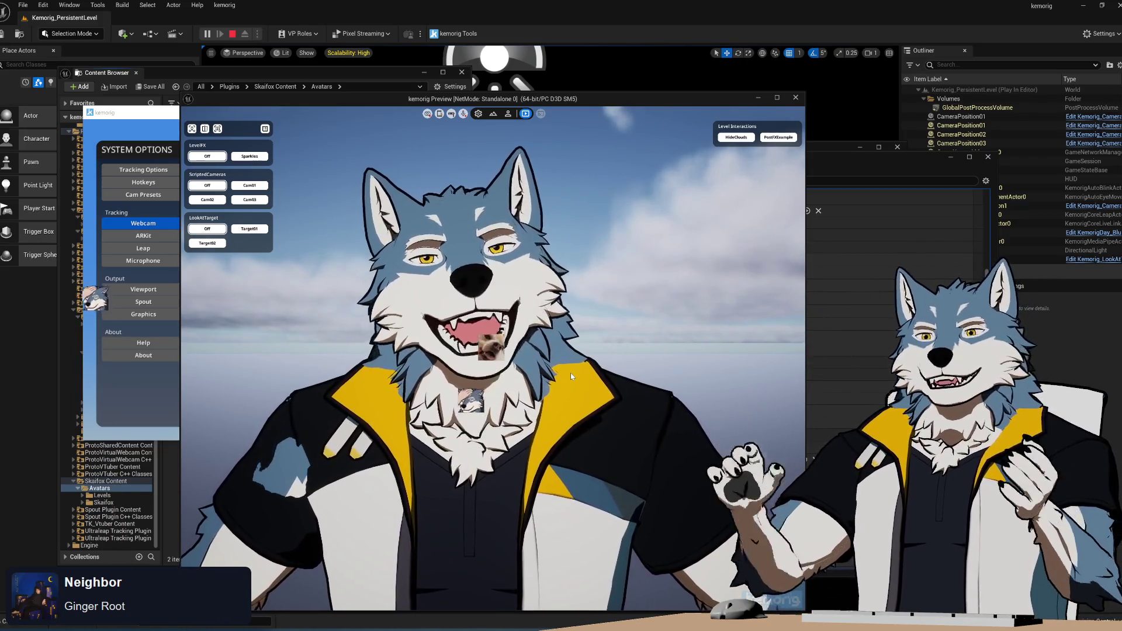
pyautogui.press('1')
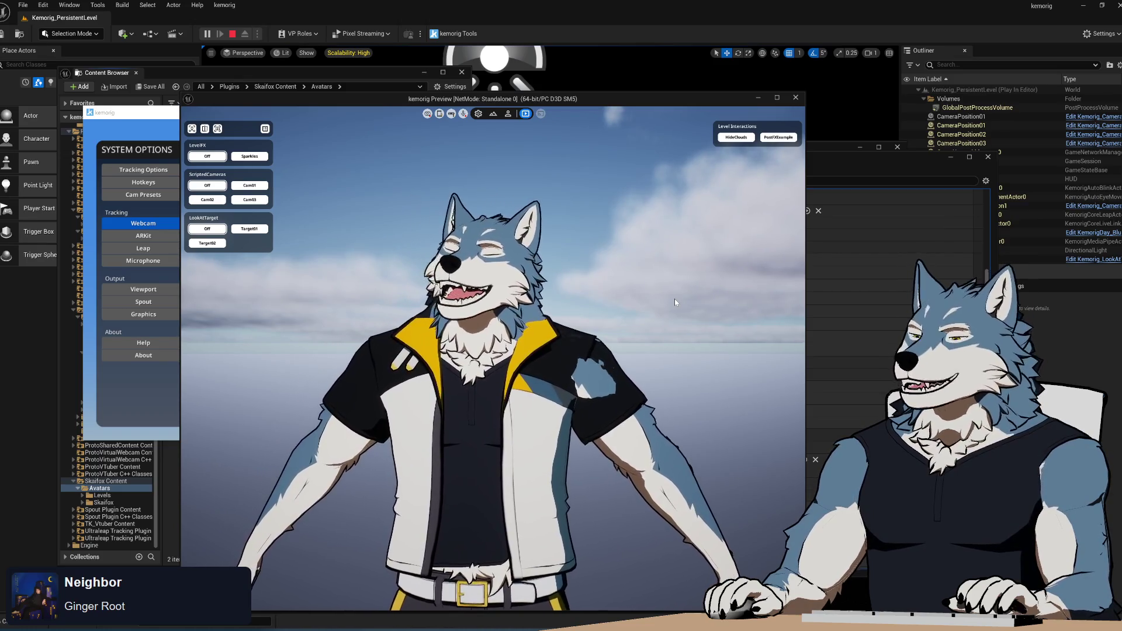
# - Stop play, close Project Settings, and open MyPlugin Content/Avatars/test in the Content Browser
pyautogui.click(795, 98)
pyautogui.click(775, 172)
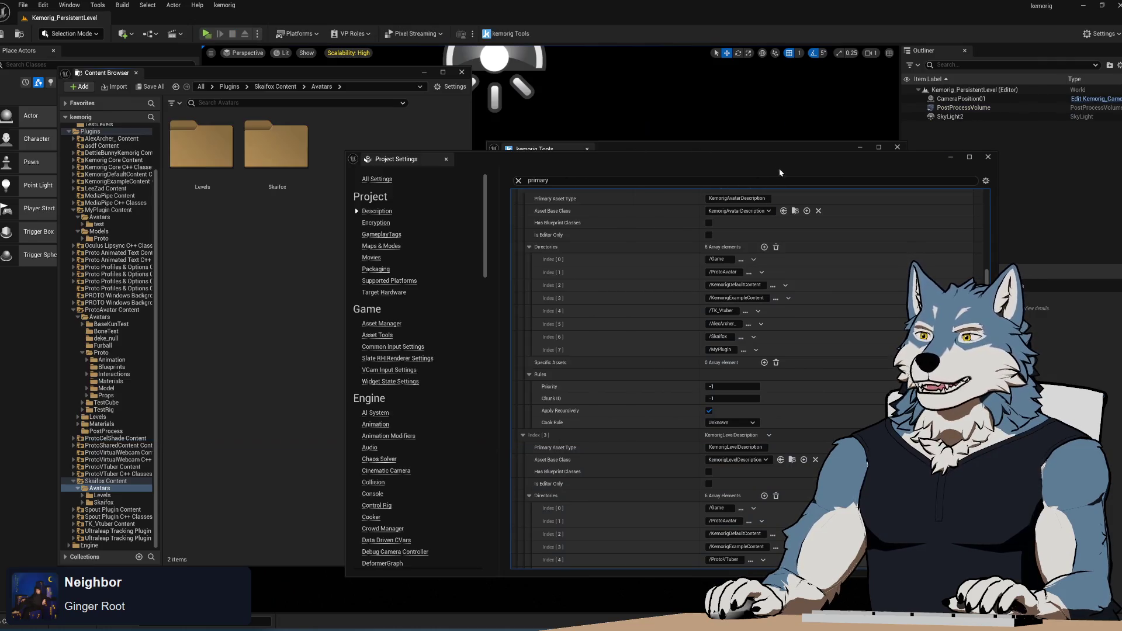
pyautogui.click(987, 159)
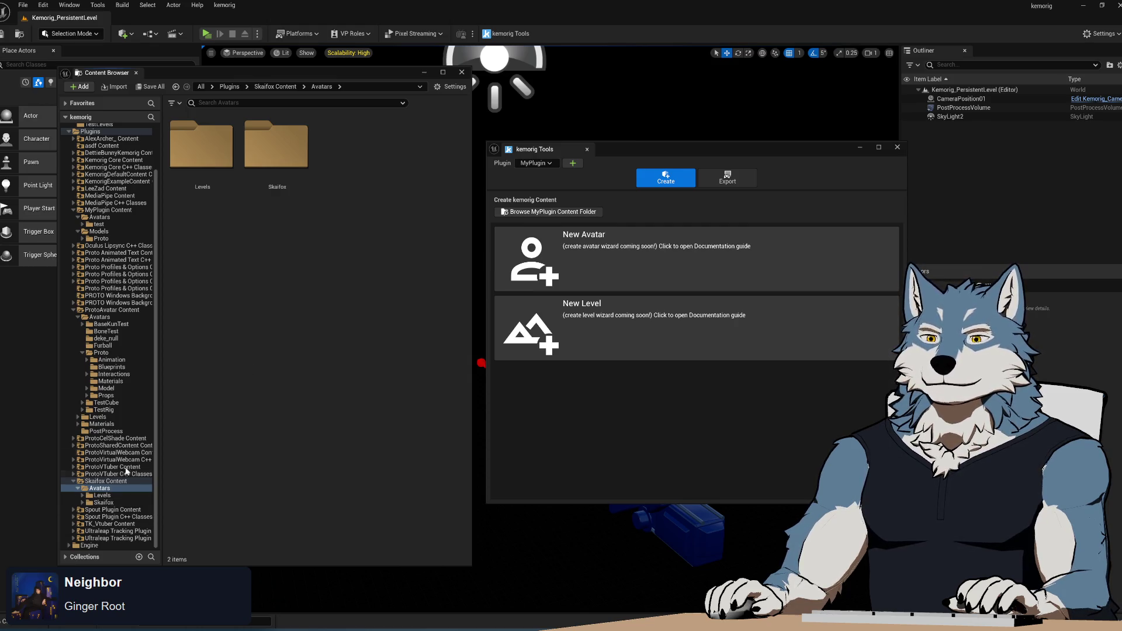
pyautogui.click(73, 311)
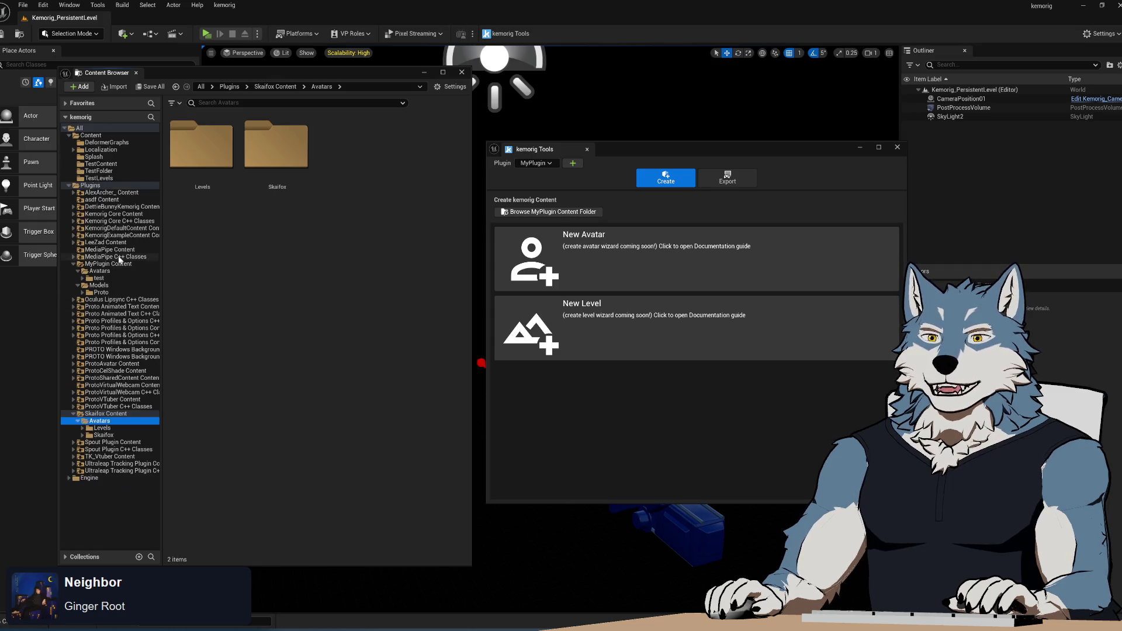
pyautogui.click(105, 264)
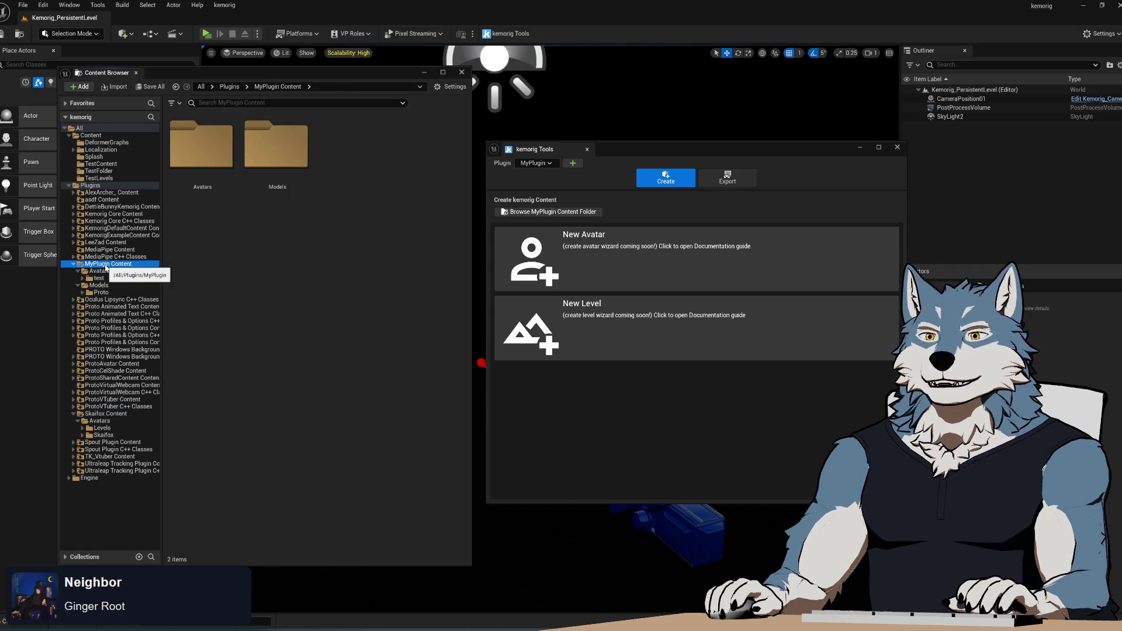
pyautogui.click(99, 272)
pyautogui.click(99, 278)
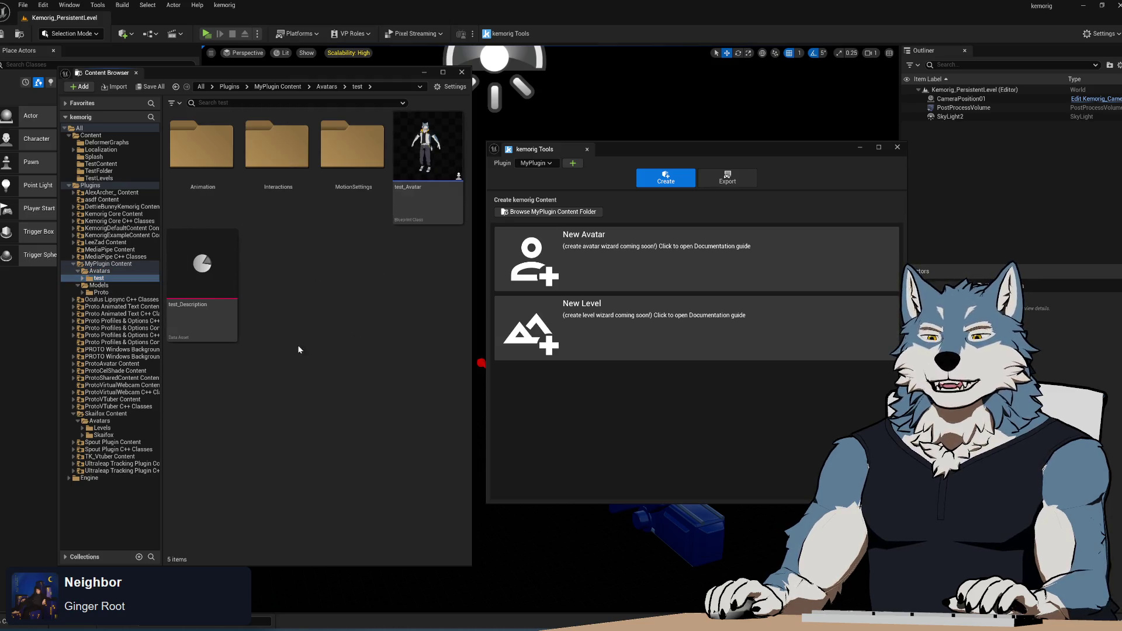
# - Go into Animation > Mappings and open test_VisemeMappings in the Data Table editor
pyautogui.doubleClick(202, 146)
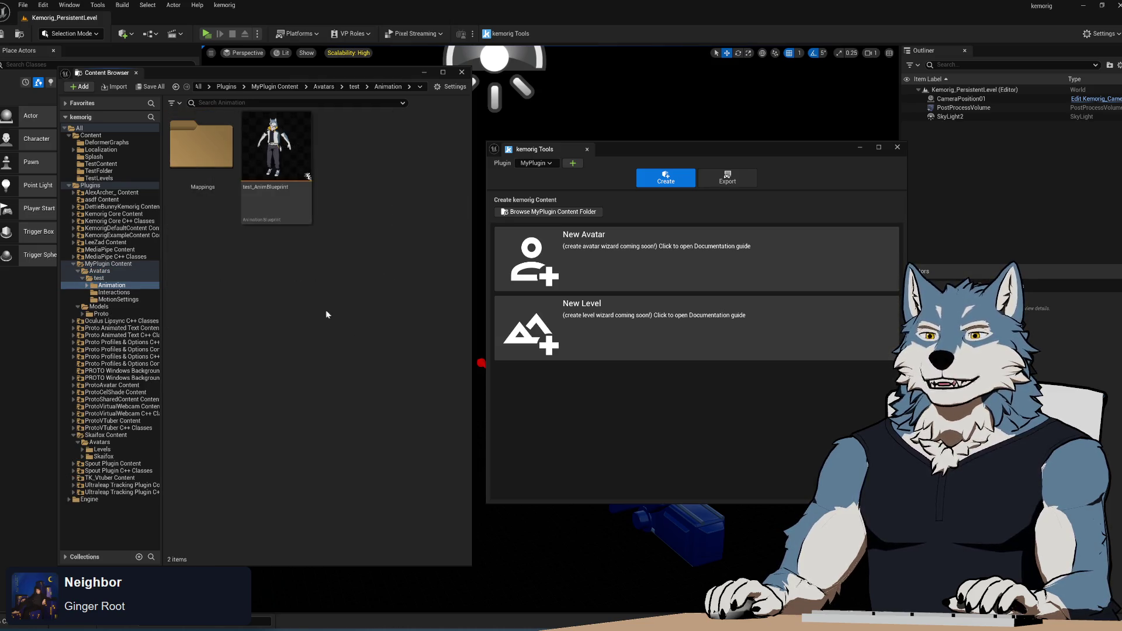
pyautogui.doubleClick(201, 146)
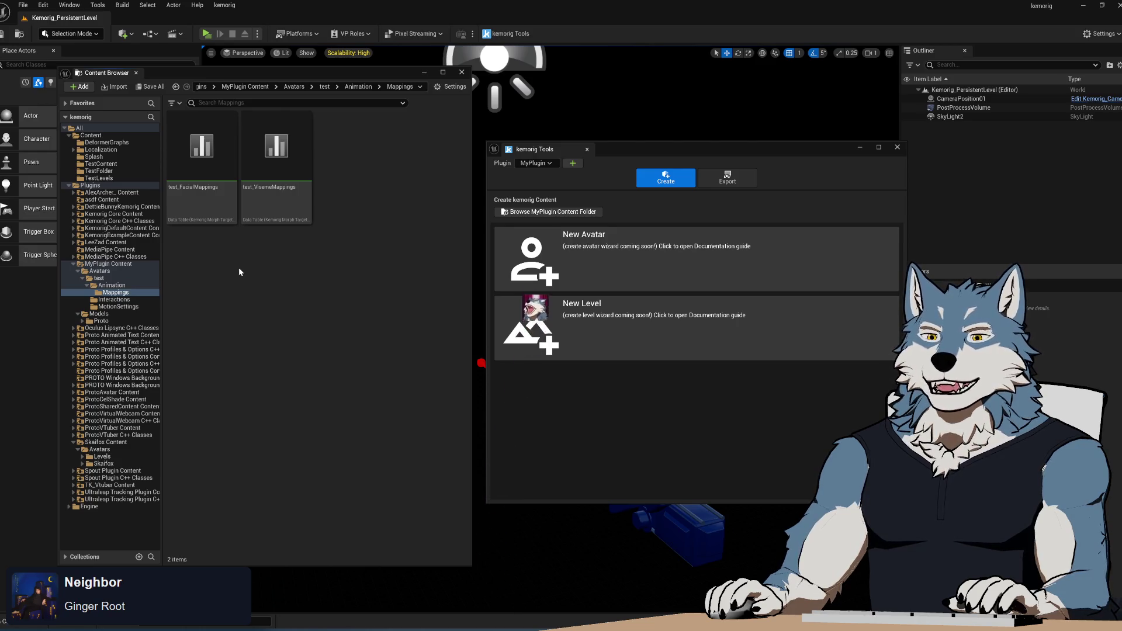
pyautogui.click(272, 169)
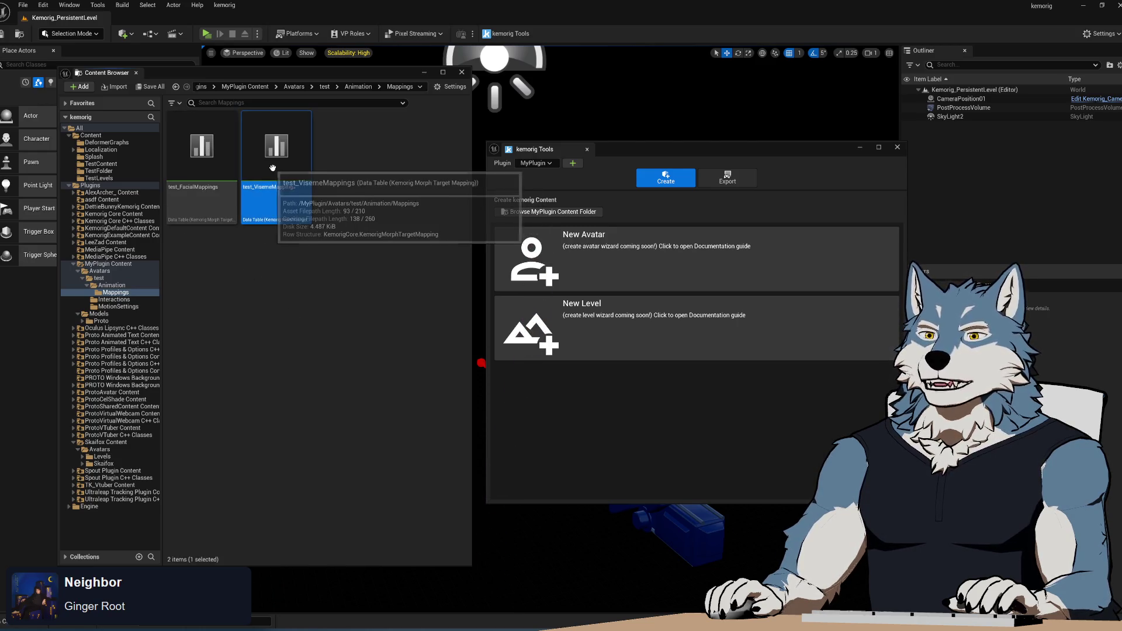
pyautogui.doubleClick(272, 168)
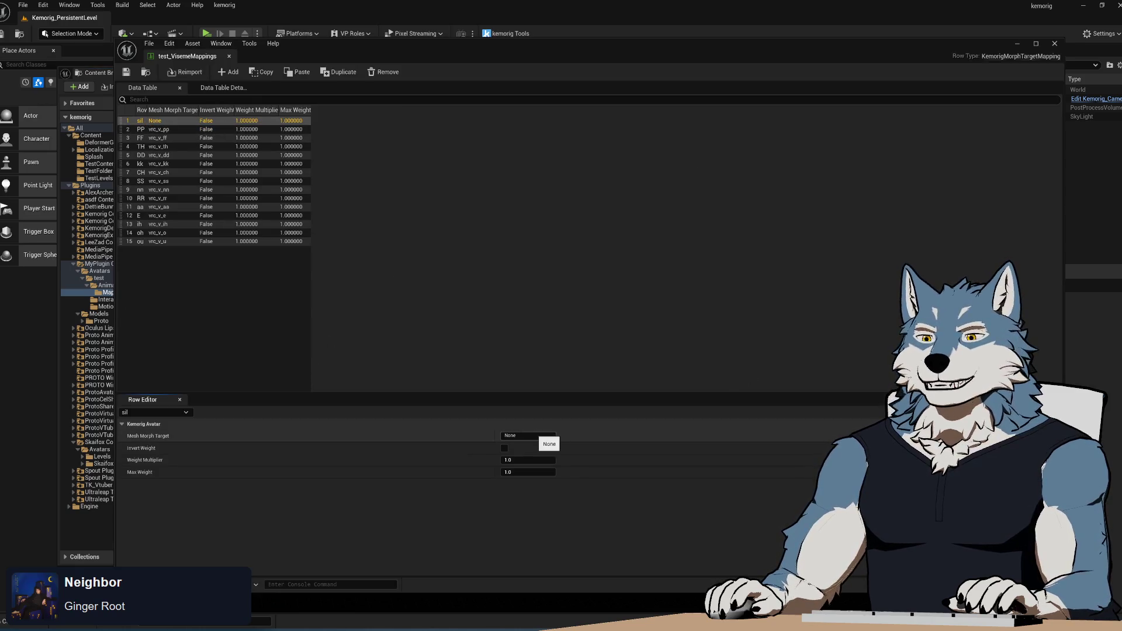
# - Open the Proto character mesh and show its morph target list
pyautogui.moveTo(115, 226)
pyautogui.mouseDown()
pyautogui.moveTo(421, 240)
pyautogui.moveTo(299, 247)
pyautogui.moveTo(258, 261)
pyautogui.mouseUp()
pyautogui.click(101, 321)
pyautogui.doubleClick(274, 170)
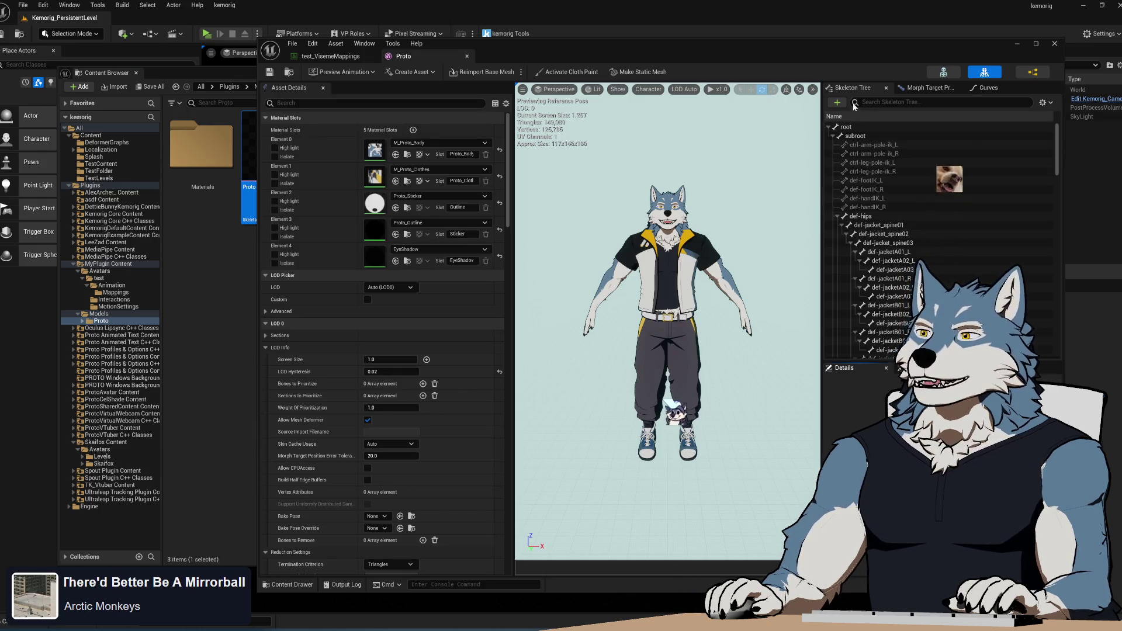
pyautogui.click(930, 87)
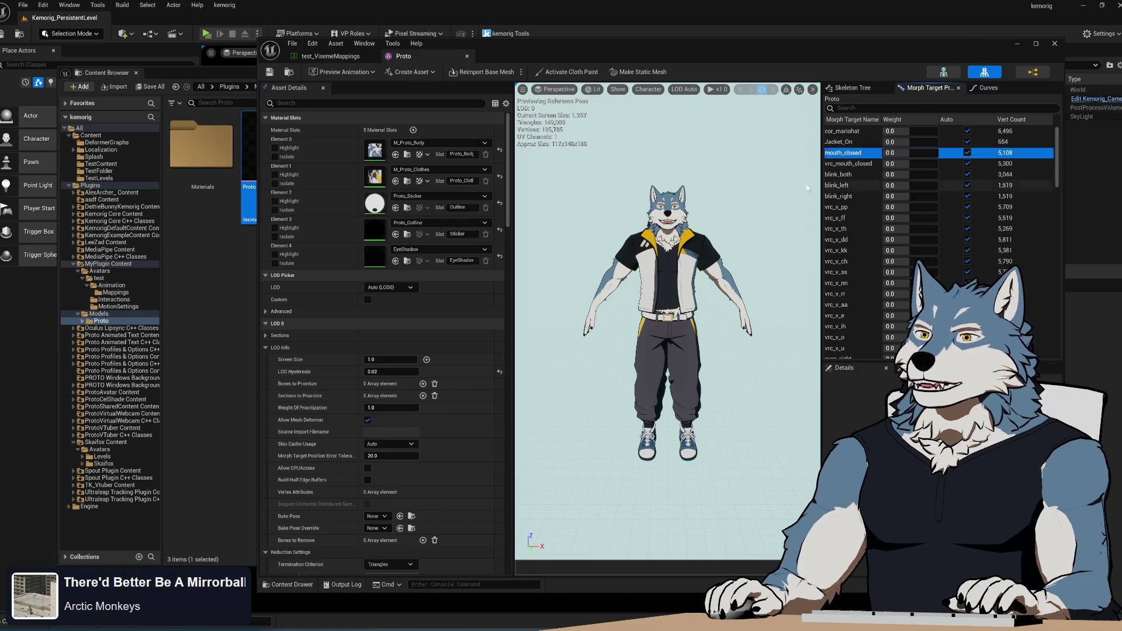
# - Set the sil row's morph target to mouth_closed, save test_VisemeMappings, and start Play
pyautogui.click(330, 57)
pyautogui.keyDown('shift'); pyautogui.click(690, 437); pyautogui.keyUp('shift')
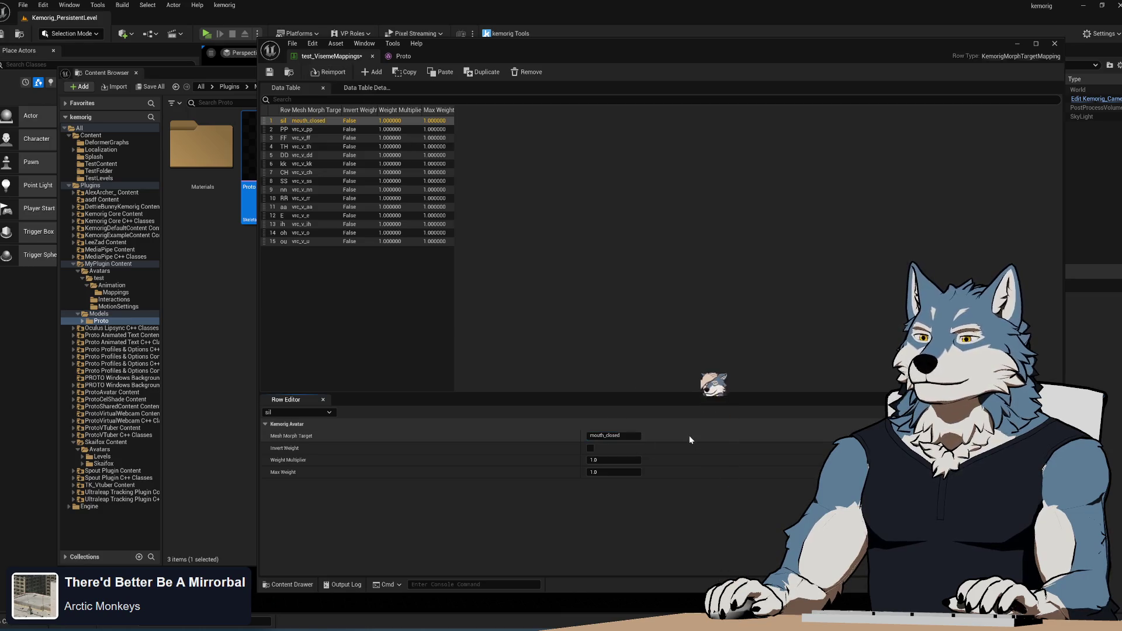
pyautogui.click(269, 72)
pyautogui.click(207, 34)
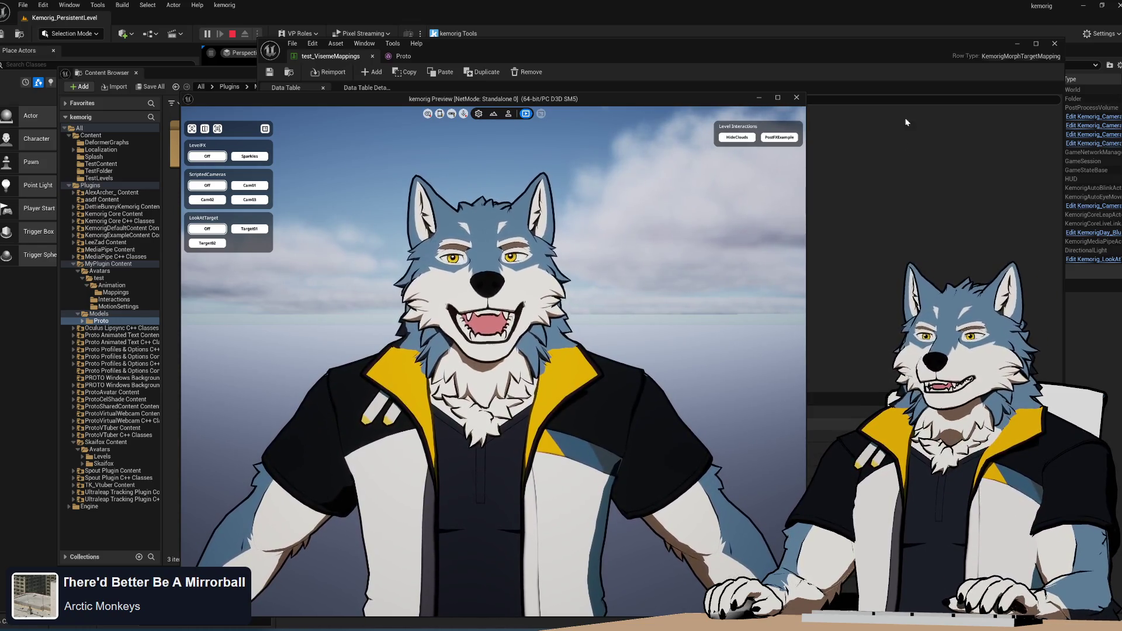
# - Stop the play-mode preview after testing the avatar's mouth movement
pyautogui.click(799, 99)
# - Create a new folder named BaseKunTest inside Models and open it
pyautogui.click(99, 314)
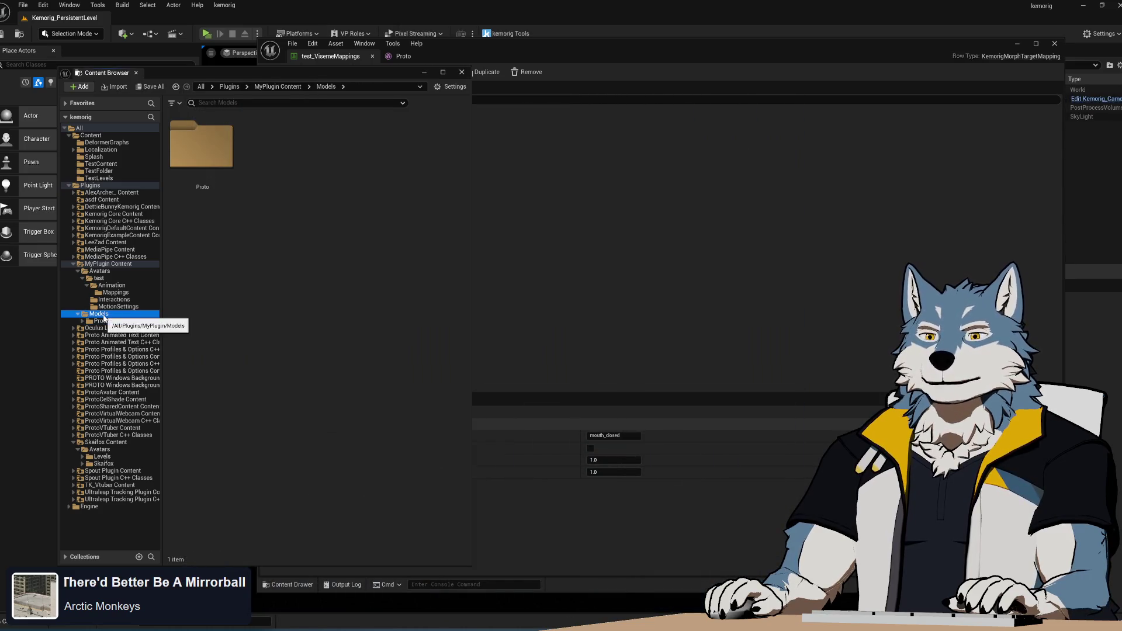
pyautogui.rightClick(227, 271)
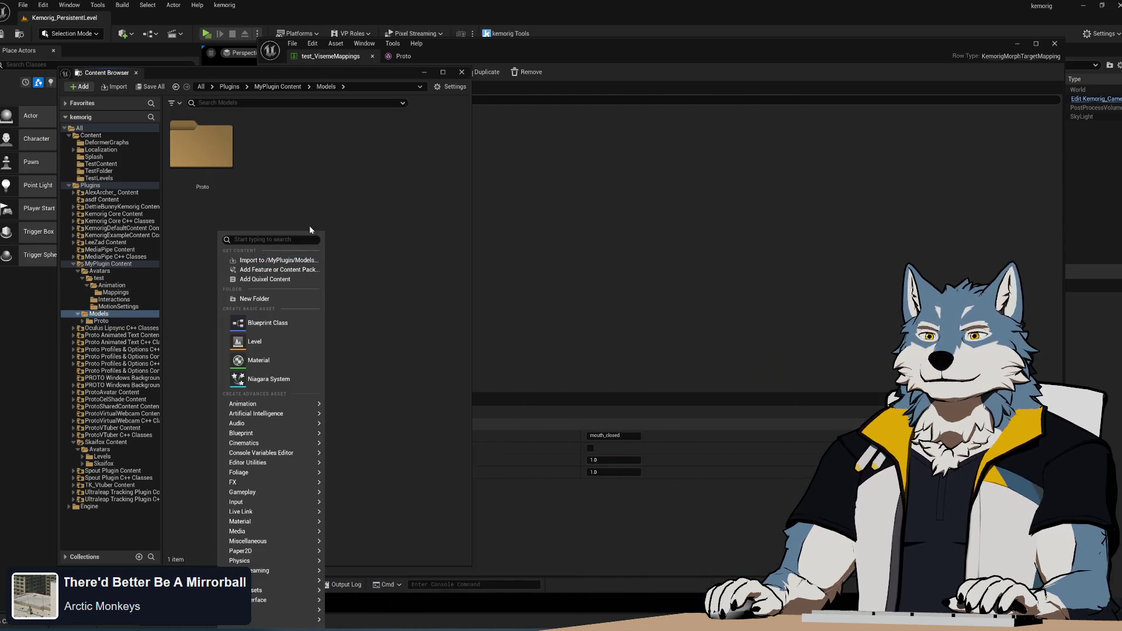
pyautogui.click(290, 299)
pyautogui.write('Base')
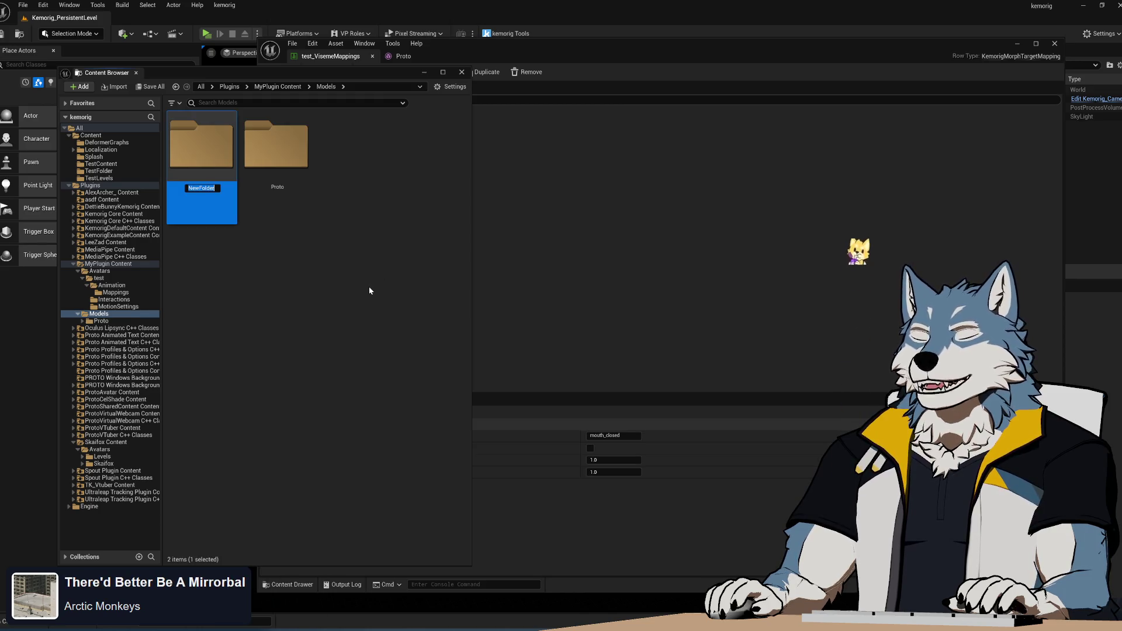
pyautogui.write('KunTest')
pyautogui.press('Return')
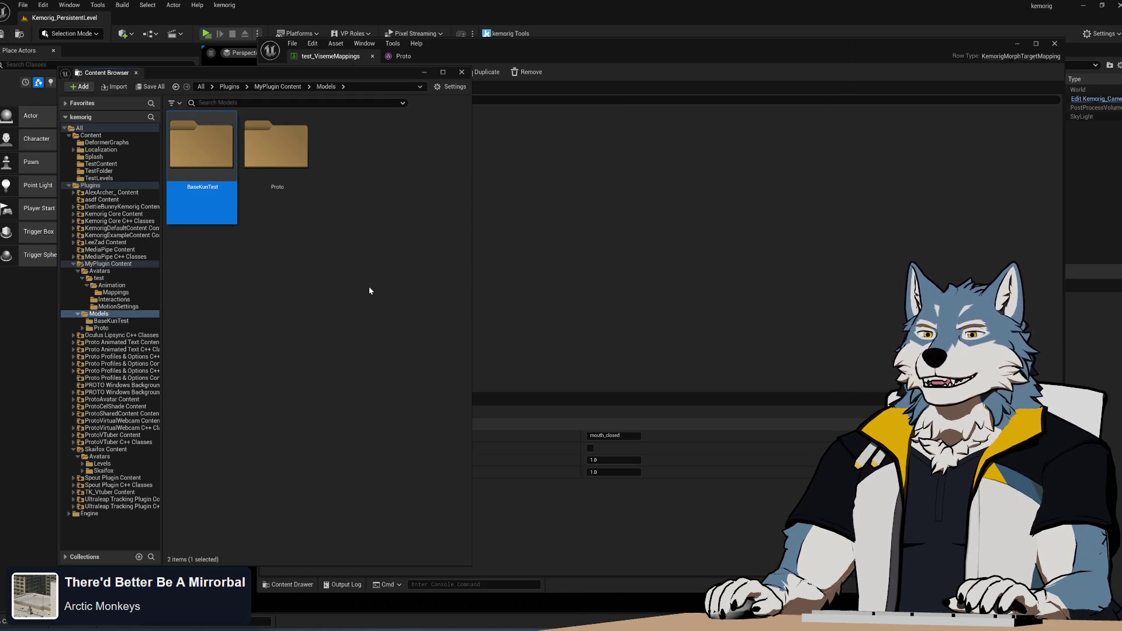
pyautogui.doubleClick(193, 154)
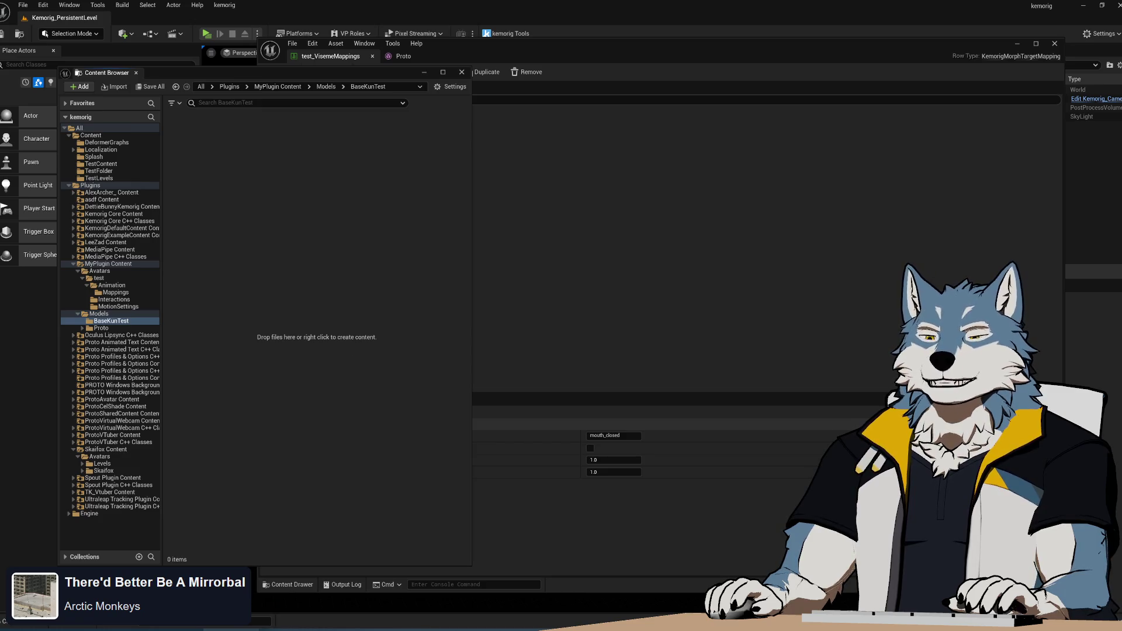
pyautogui.hotkey('alt', 'Tab')
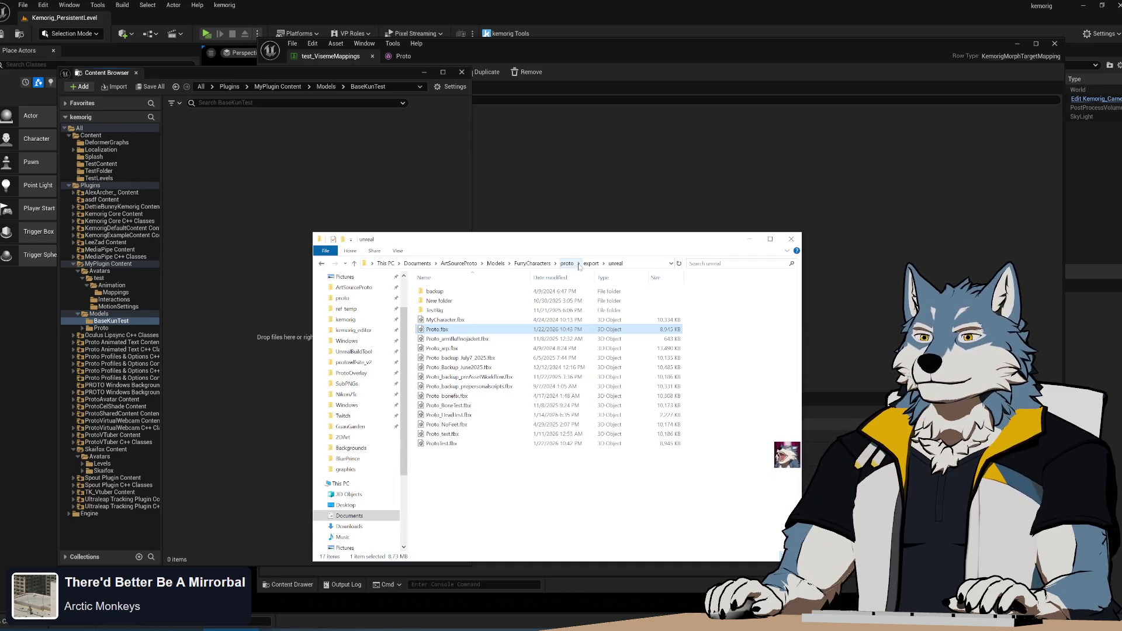
# - Browse to Characters\BaseKun\export\unreal and drag basekun_simple.fbx over to Unreal's content folders
pyautogui.click(495, 263)
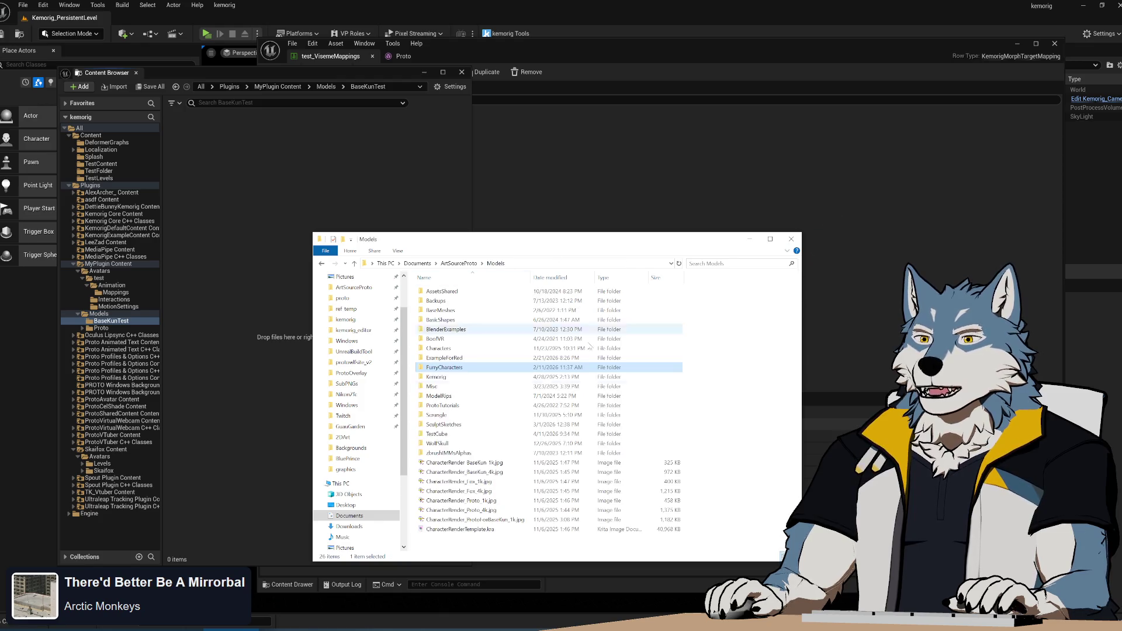
pyautogui.doubleClick(455, 349)
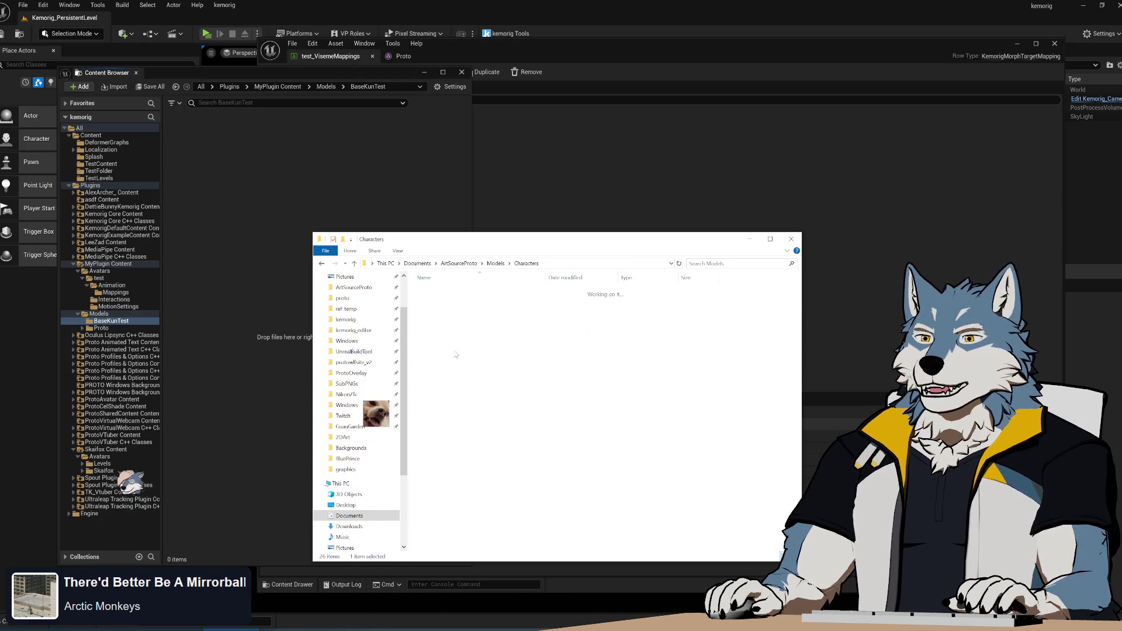
pyautogui.doubleClick(465, 300)
pyautogui.doubleClick(465, 304)
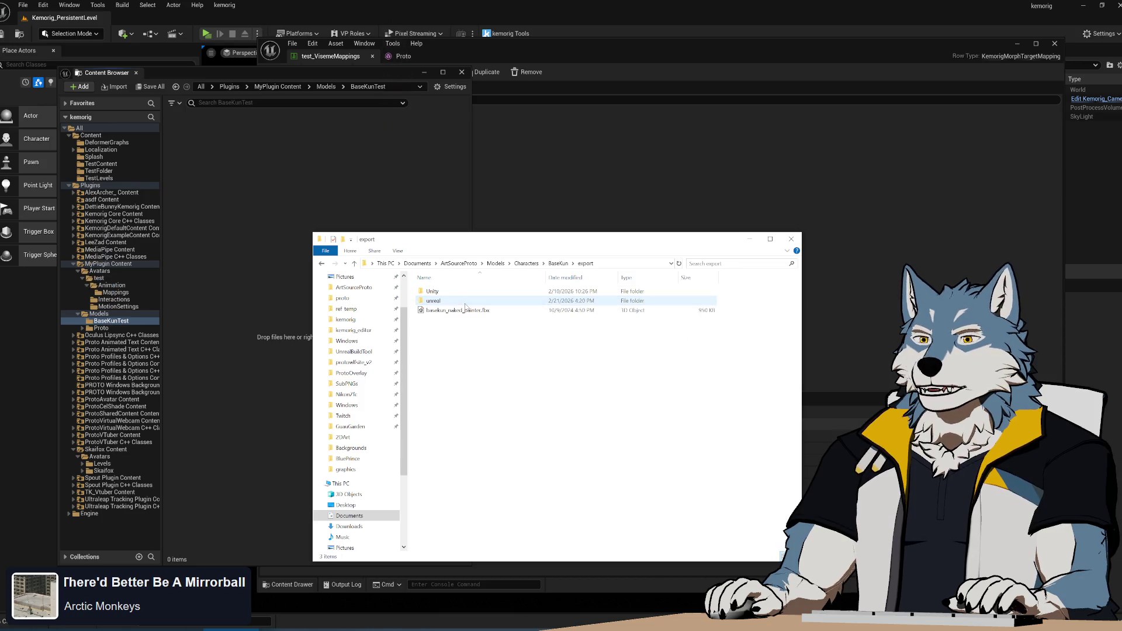
pyautogui.doubleClick(466, 301)
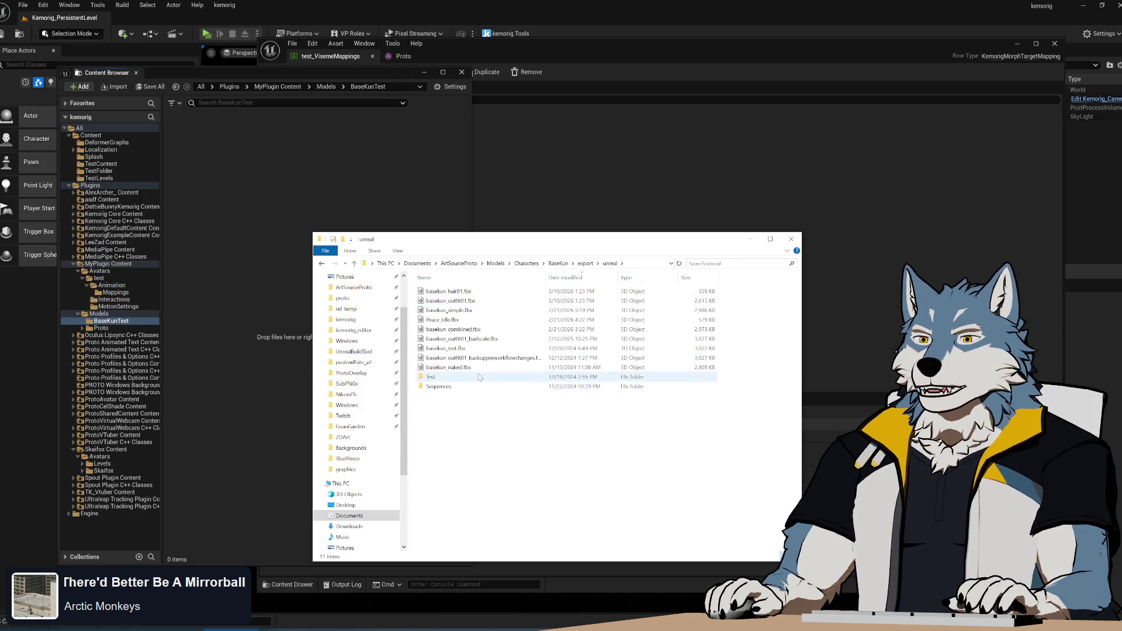
pyautogui.click(470, 312)
pyautogui.moveTo(261, 219)
pyautogui.mouseDown()
pyautogui.moveTo(245, 268)
pyautogui.moveTo(111, 323)
pyautogui.mouseUp()
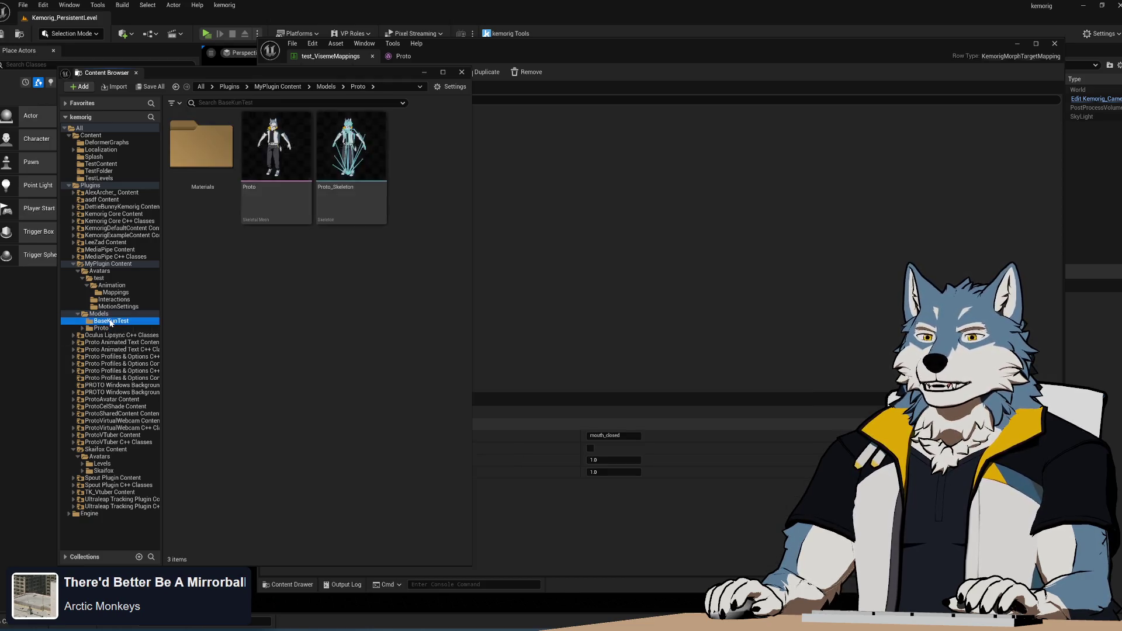
# - Rename the BaseKunTest folder under Models to BaseKunSimple
pyautogui.click(99, 314)
pyautogui.click(215, 159)
pyautogui.click(212, 189)
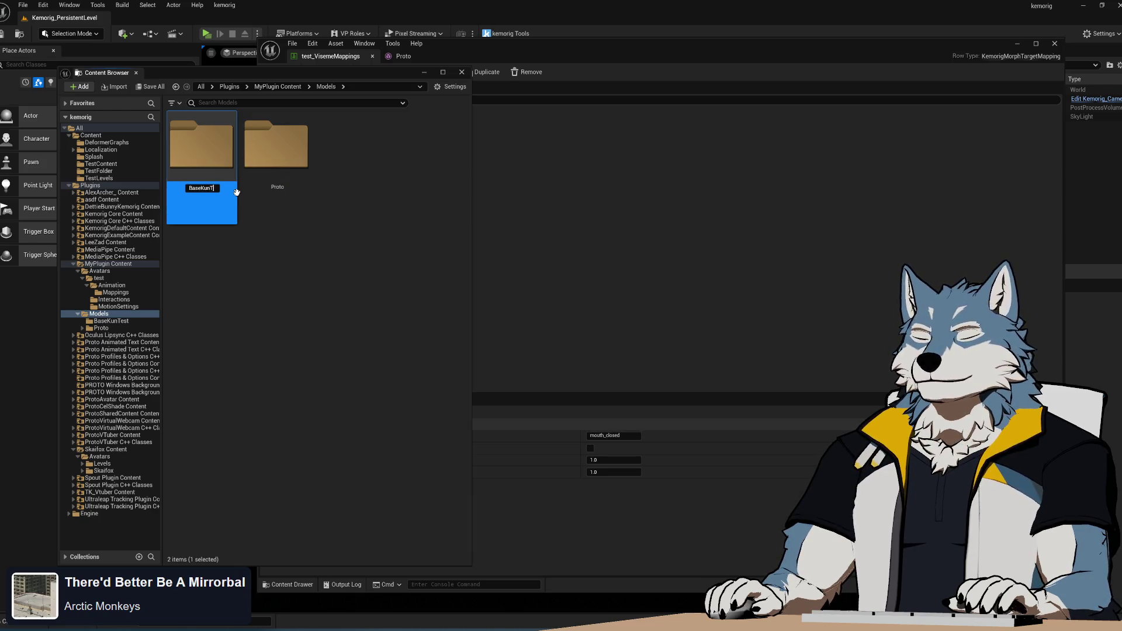
pyautogui.write('Simple')
pyautogui.press('Return')
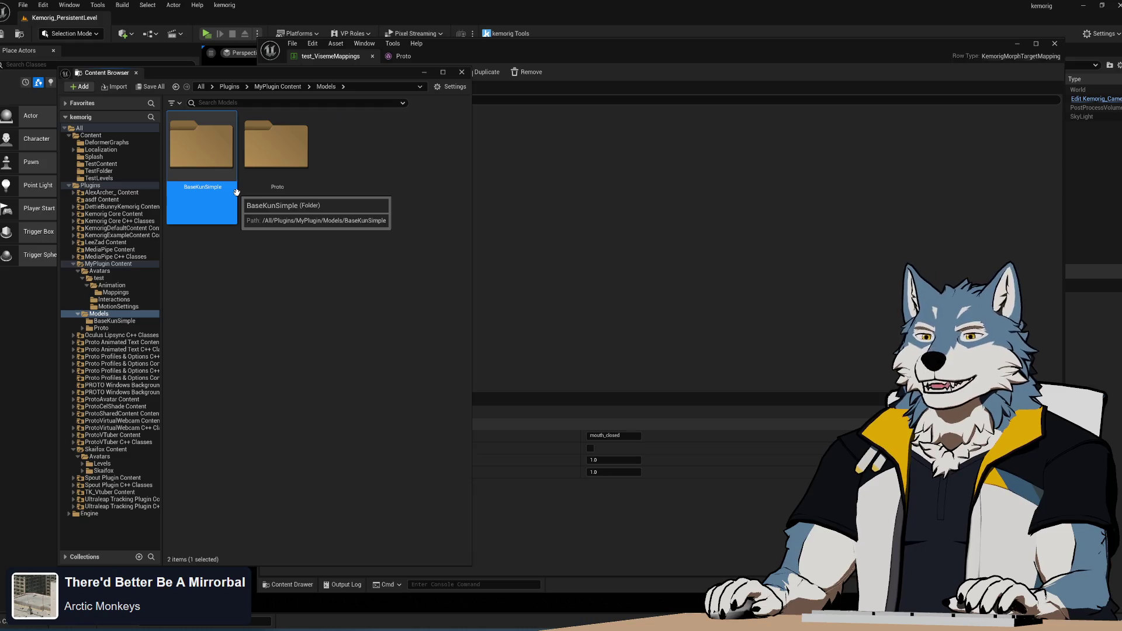
# - Drag basekun_simple.fbx from Explorer into the empty BaseKunSimple folder to import it
pyautogui.doubleClick(201, 146)
pyautogui.click(225, 623)
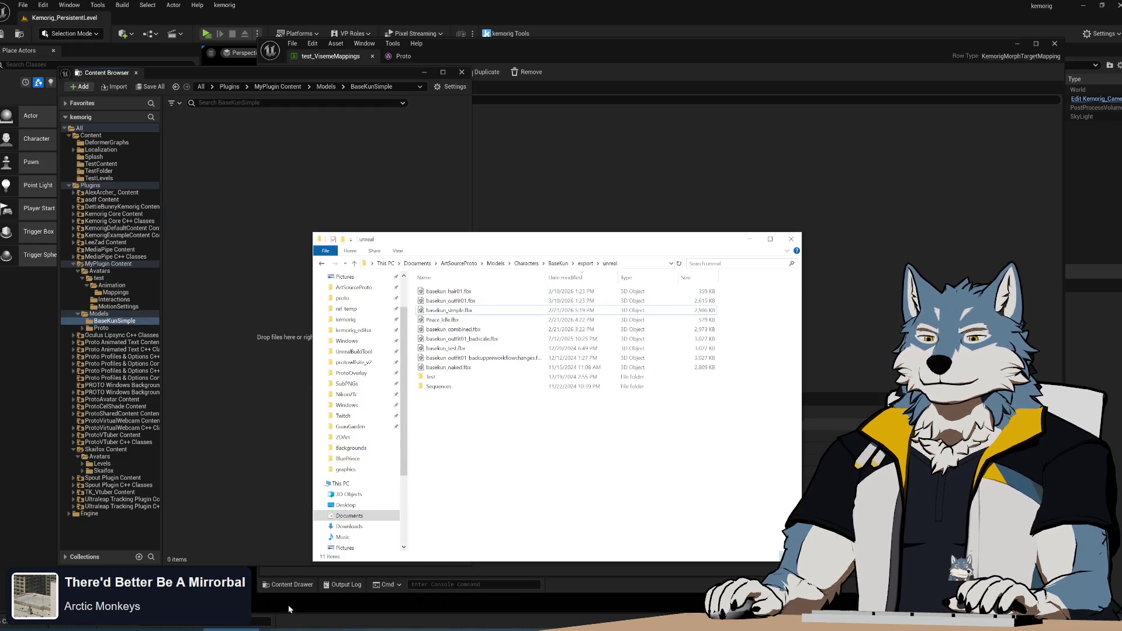
pyautogui.moveTo(449, 310); pyautogui.dragTo(251, 177)
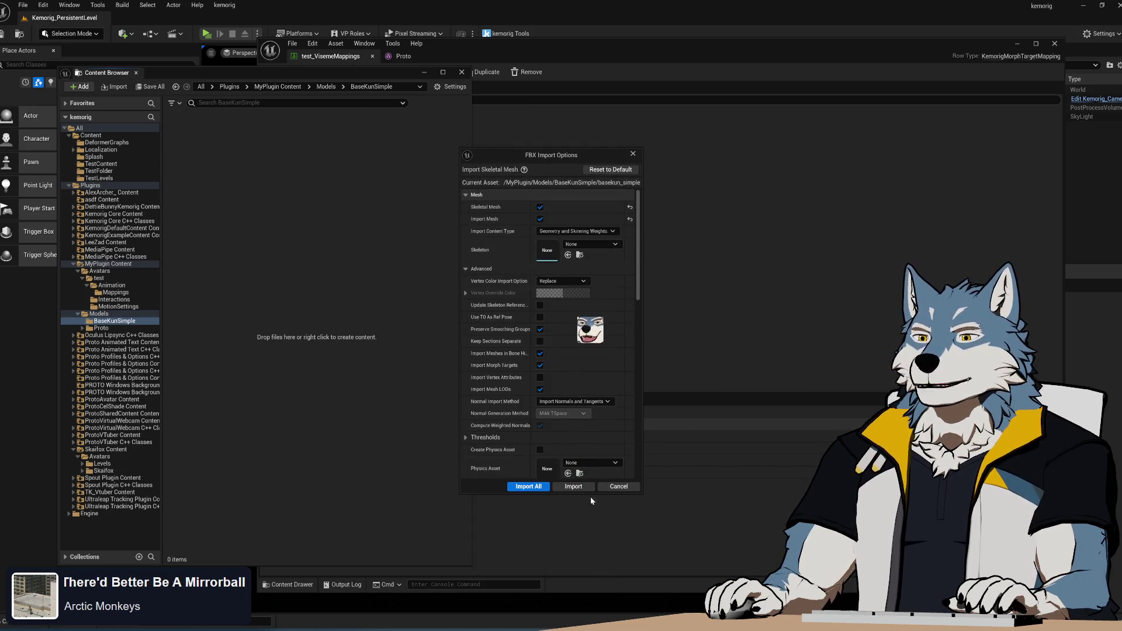
# - Import basekun_simple with the default FBX options, creating its skeletal mesh and basekun_simple_Skeleton
pyautogui.click(576, 488)
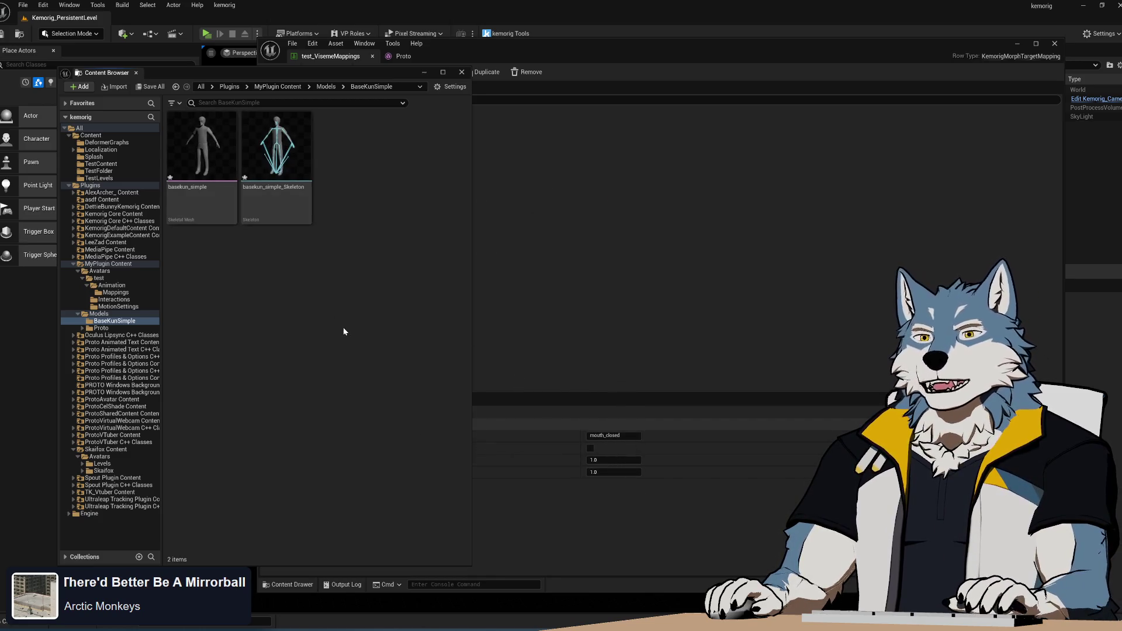
pyautogui.click(202, 199)
pyautogui.keyDown('shift'); pyautogui.click(280, 175); pyautogui.keyUp('shift')
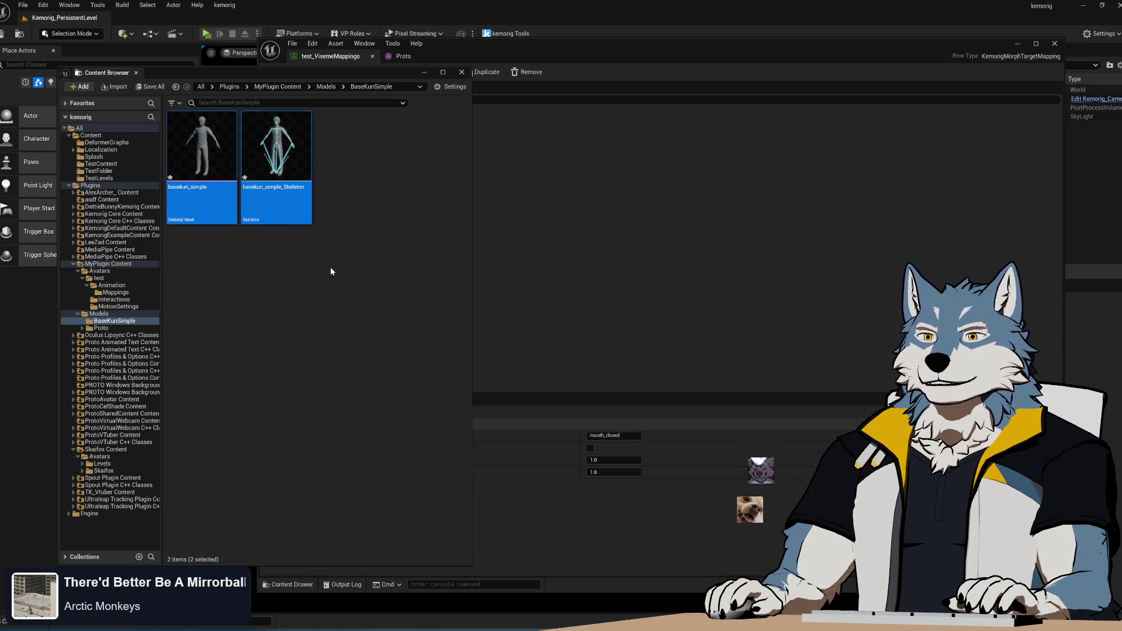
pyautogui.click(297, 274)
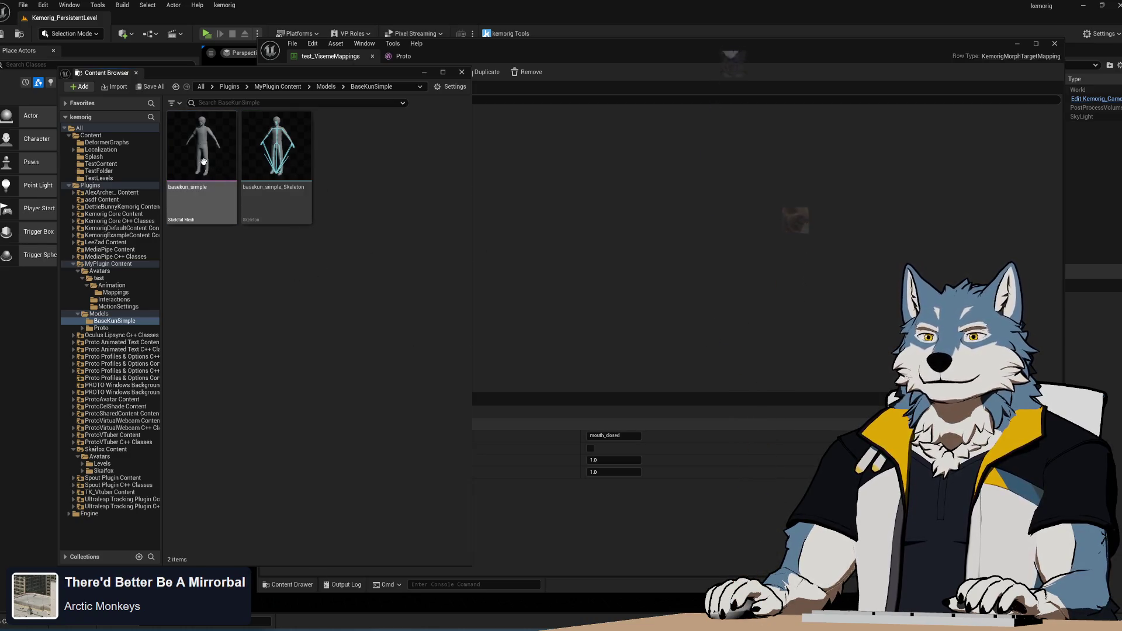
pyautogui.rightClick(214, 281)
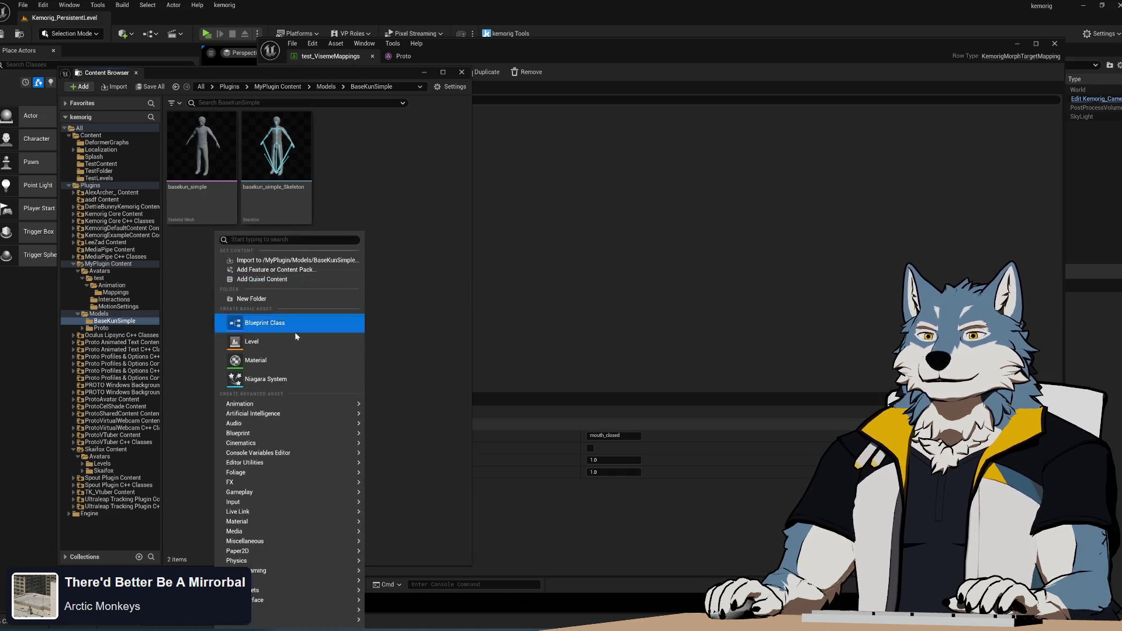
# - Create a new material named M_Temp in BaseKunSimple and open it in the material editor
pyautogui.click(284, 359)
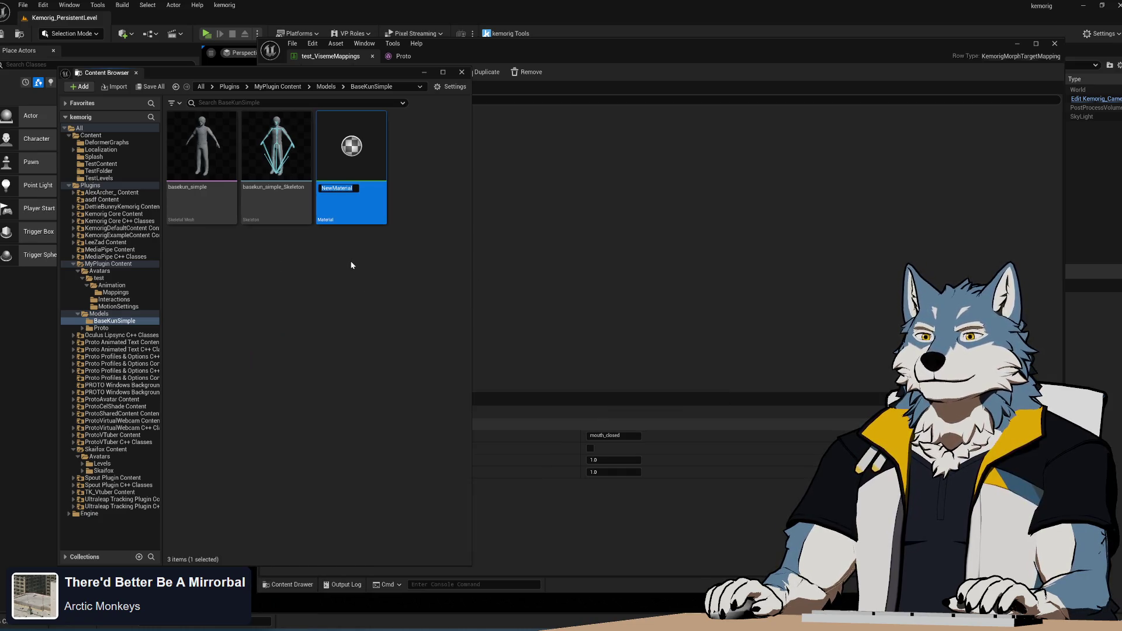
pyautogui.write('M_Tem')
pyautogui.write('M_')
pyautogui.press('Return')
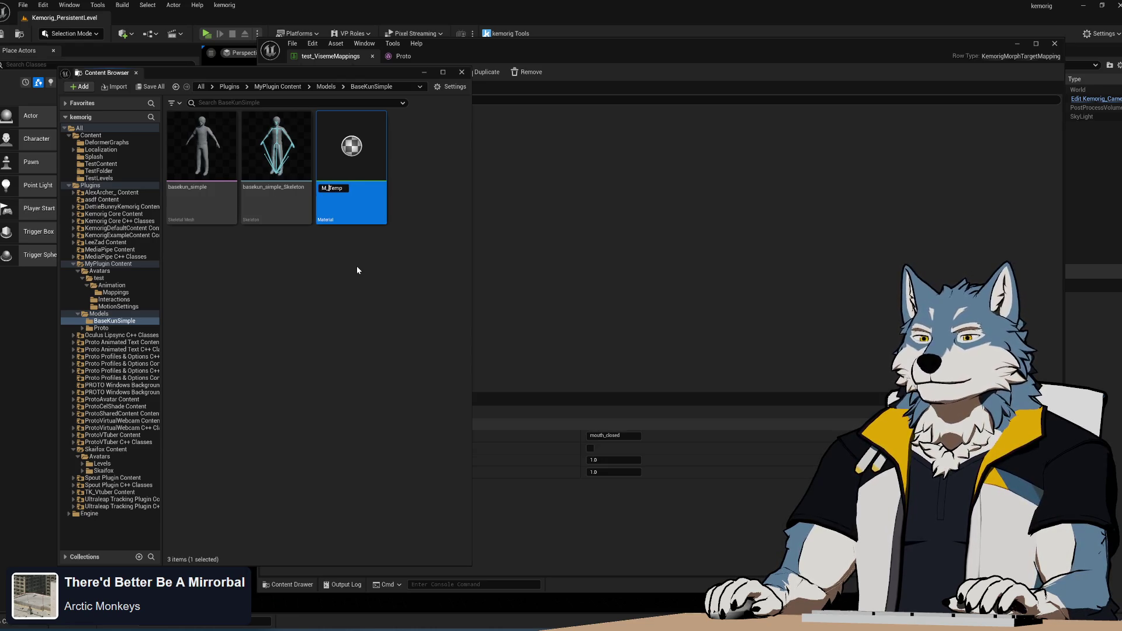
pyautogui.doubleClick(366, 185)
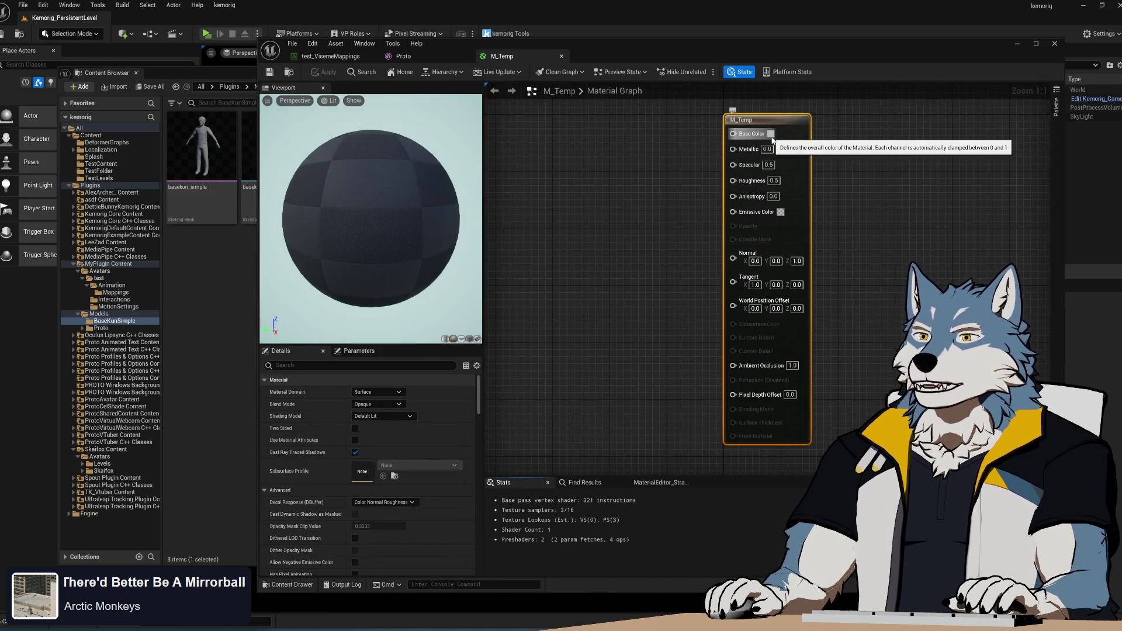
# - Set M_Temp's Base Color to a light grey of about 0.82 and save the material
pyautogui.rightClick(608, 128)
pyautogui.click(570, 131)
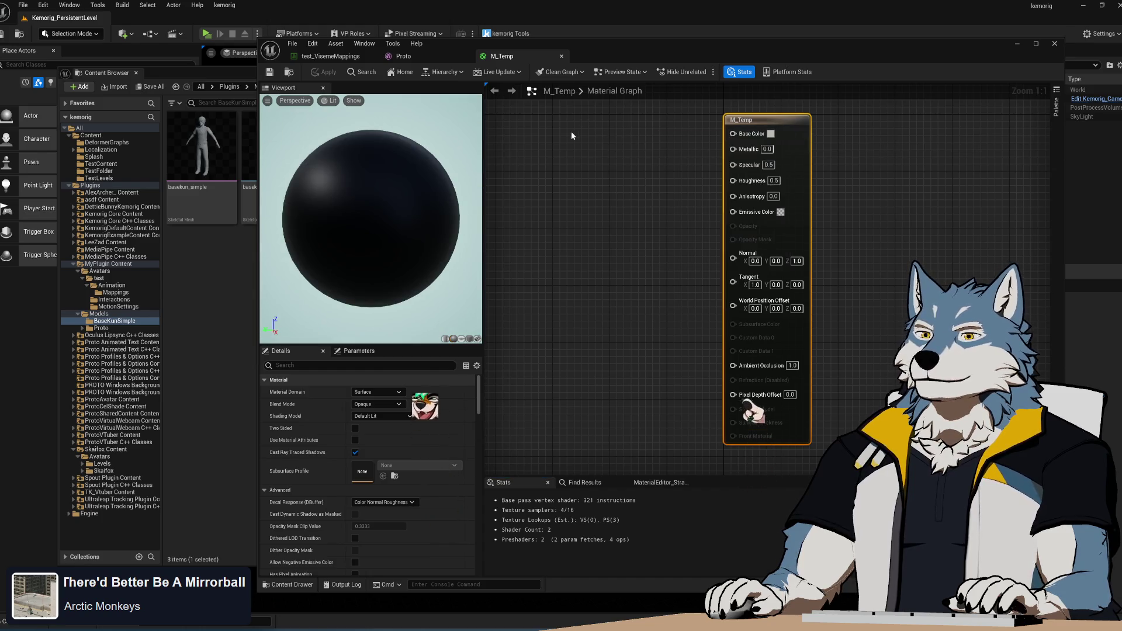
pyautogui.click(770, 134)
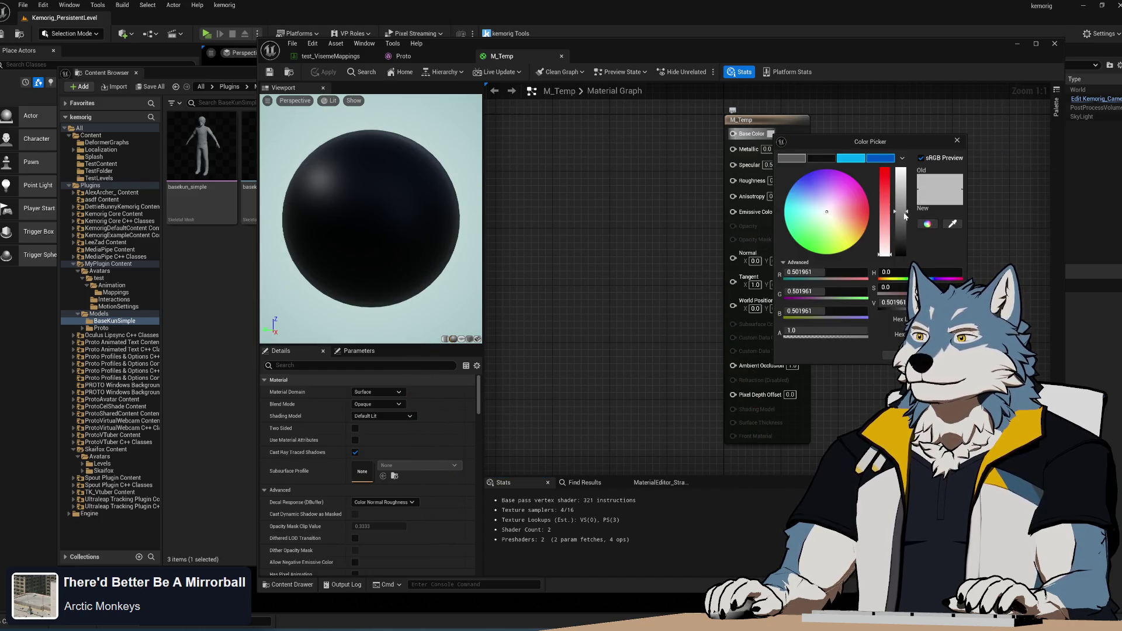
pyautogui.moveTo(905, 215); pyautogui.dragTo(909, 186)
pyautogui.click(568, 192)
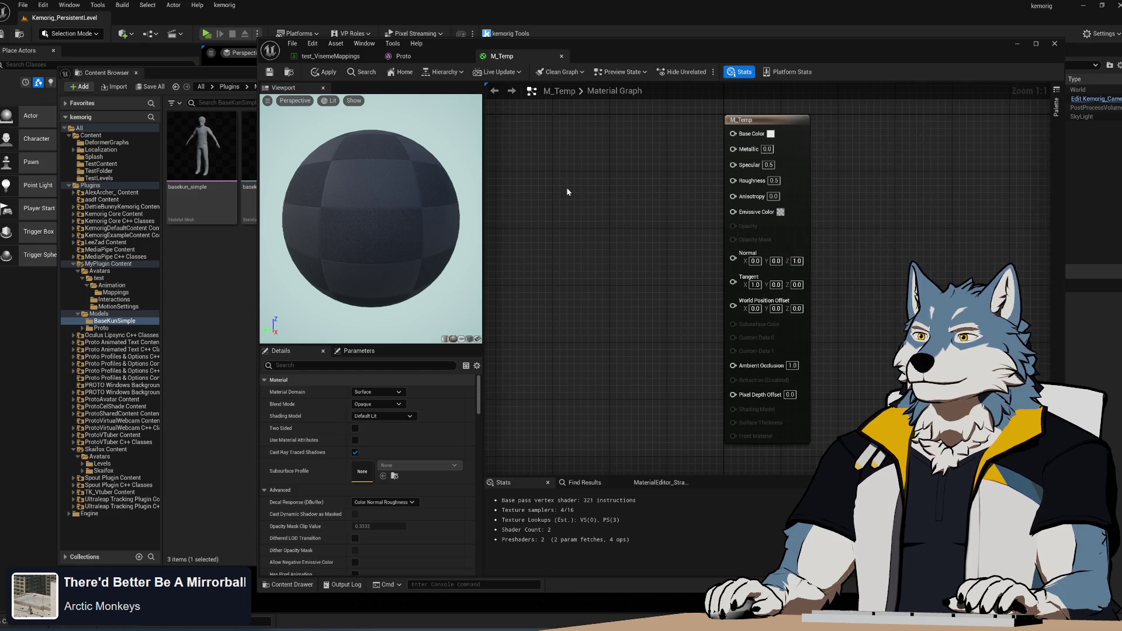
pyautogui.click(269, 75)
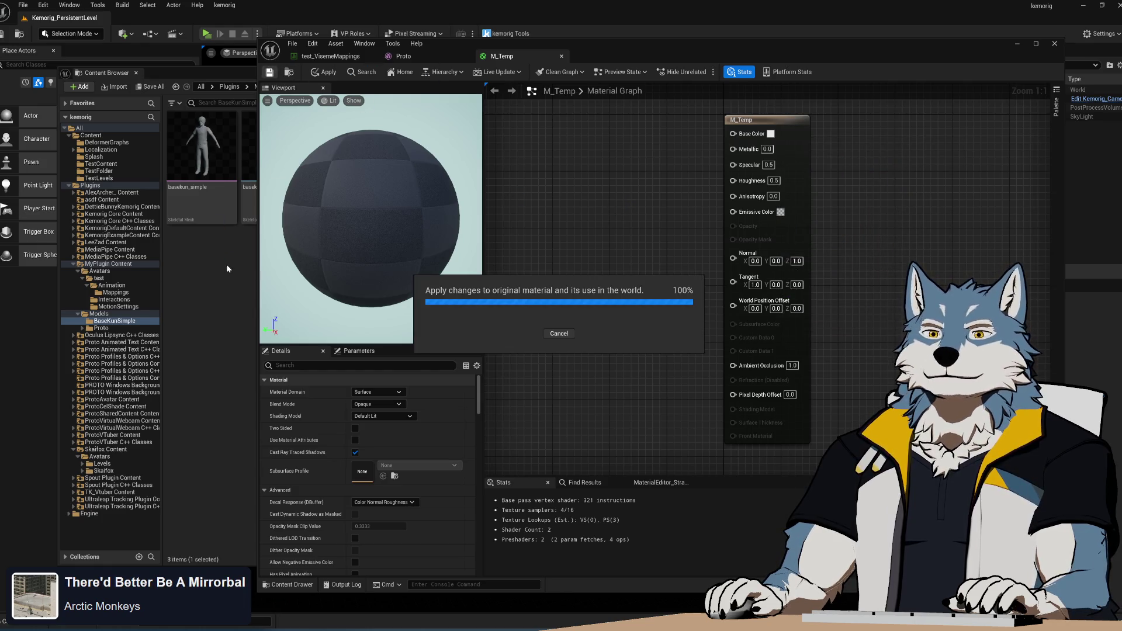
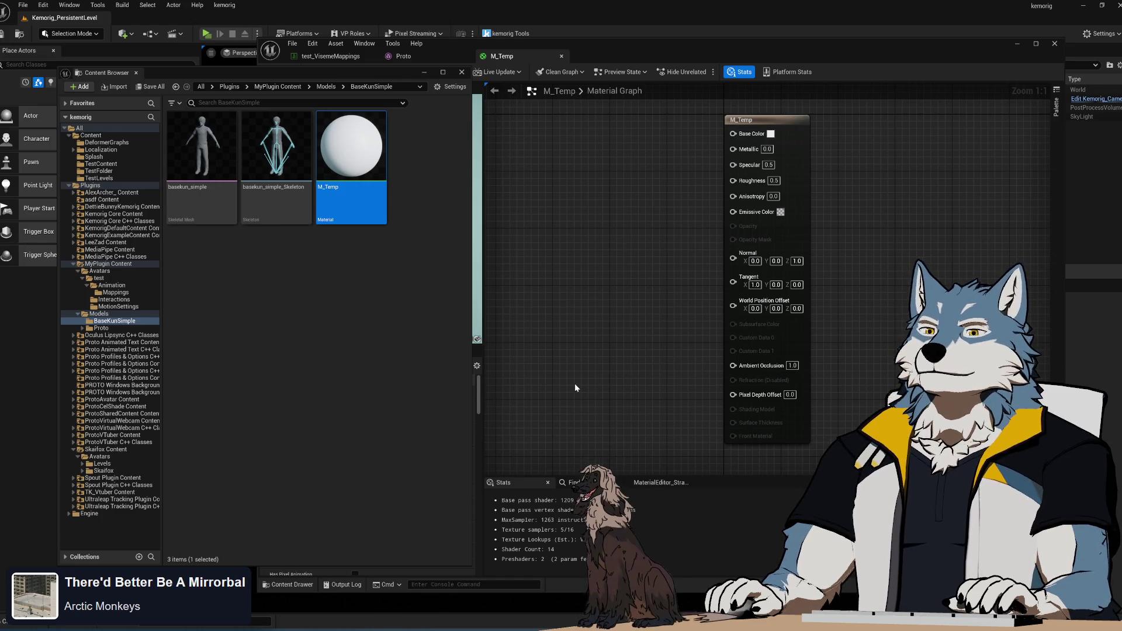
# - Open the basekun_simple mesh in the Skeletal Mesh editor
pyautogui.click(211, 145)
pyautogui.doubleClick(211, 145)
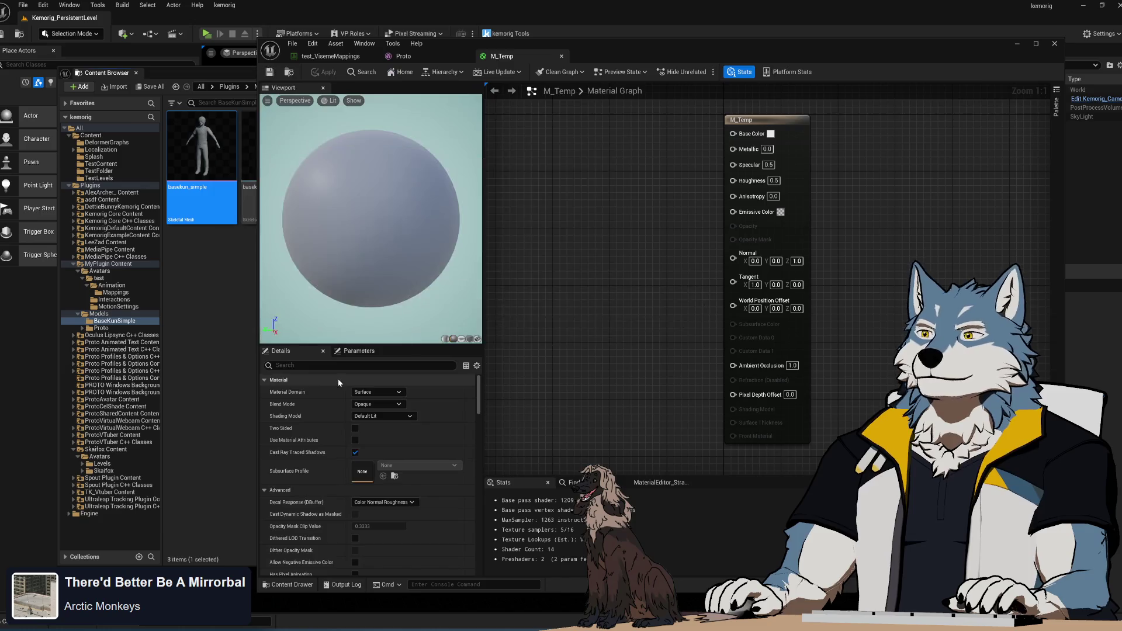
pyautogui.moveTo(590, 49)
pyautogui.mouseDown()
pyautogui.moveTo(760, 75)
pyautogui.moveTo(735, 231)
pyautogui.moveTo(750, 75)
pyautogui.moveTo(784, 213)
pyautogui.moveTo(717, 69)
pyautogui.moveTo(730, 64)
pyautogui.mouseUp()
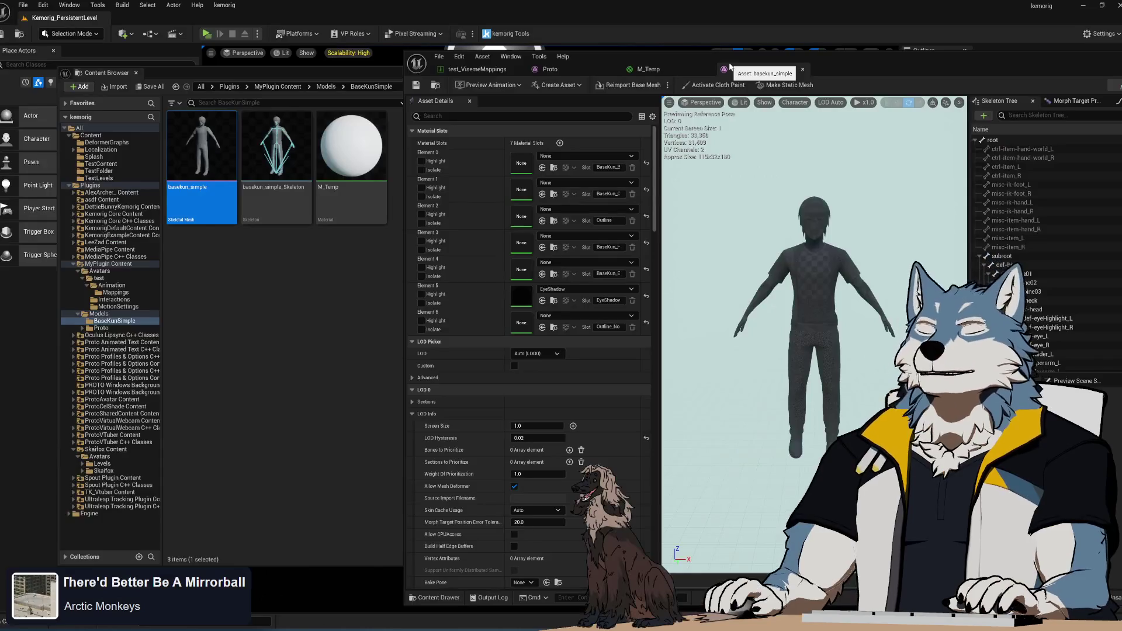
# - Assign M_Temp to material slots Element 0 through Element 6, including EyeShadow
pyautogui.moveTo(363, 146)
pyautogui.mouseDown()
pyautogui.moveTo(536, 174)
pyautogui.moveTo(521, 163)
pyautogui.moveTo(529, 196)
pyautogui.moveTo(521, 190)
pyautogui.mouseUp()
pyautogui.moveTo(351, 146); pyautogui.dragTo(541, 213)
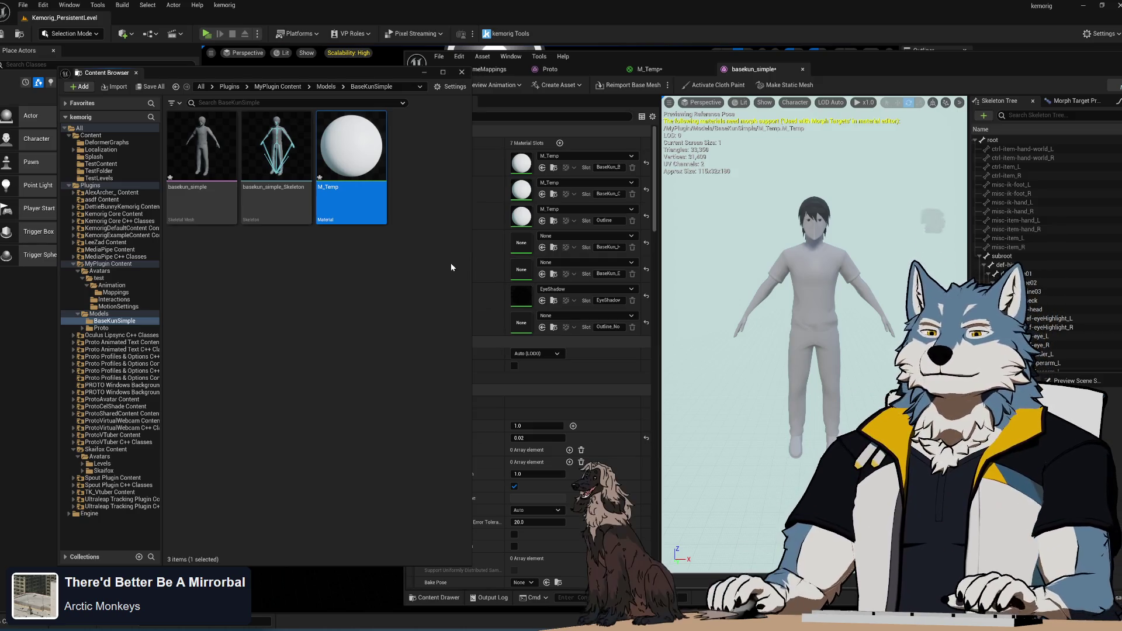
pyautogui.moveTo(351, 147); pyautogui.dragTo(560, 247)
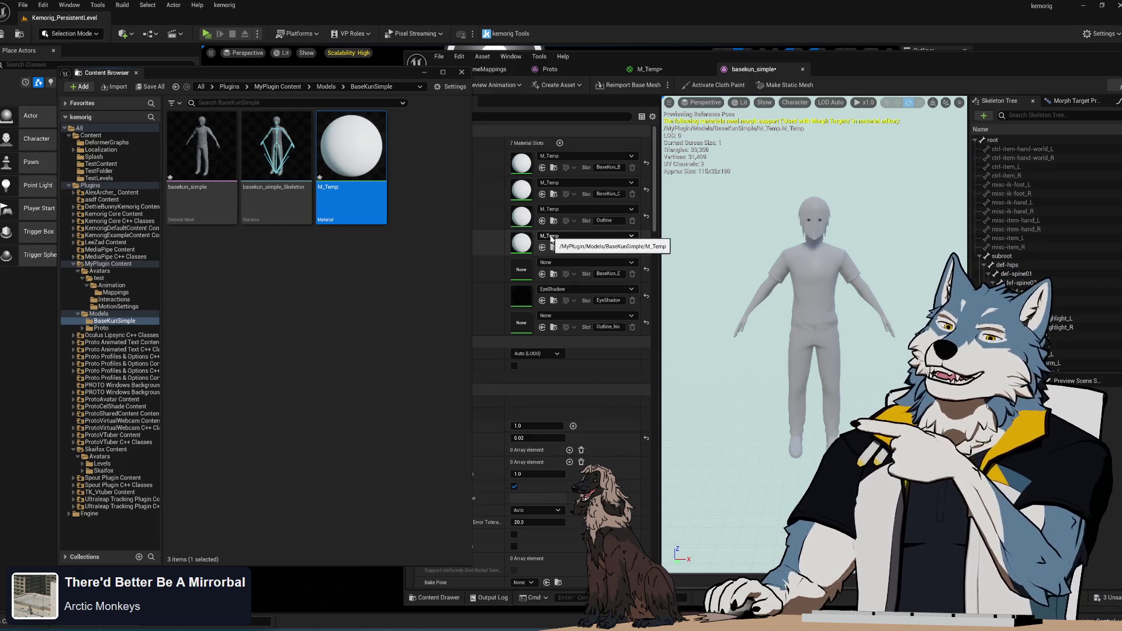
pyautogui.moveTo(356, 175); pyautogui.dragTo(582, 269)
pyautogui.moveTo(352, 154); pyautogui.dragTo(554, 319)
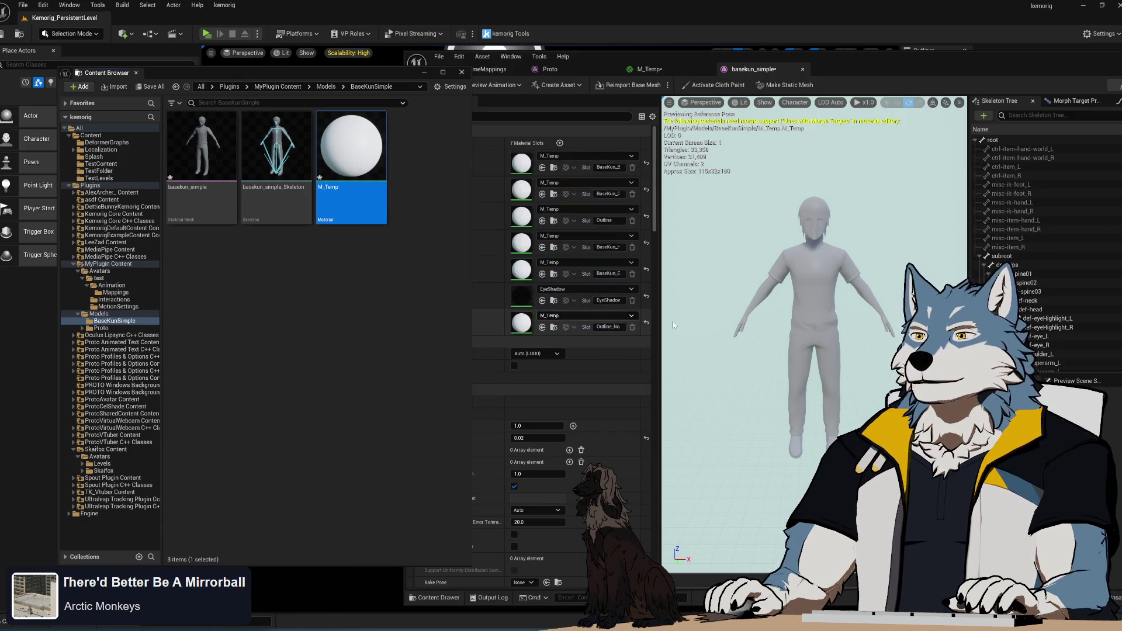
pyautogui.moveTo(826, 311)
pyautogui.mouseDown()
pyautogui.moveTo(826, 292)
pyautogui.moveTo(827, 327)
pyautogui.moveTo(826, 246)
pyautogui.mouseUp()
pyautogui.moveTo(368, 163); pyautogui.dragTo(555, 290)
pyautogui.moveTo(826, 315)
pyautogui.mouseDown()
pyautogui.moveTo(772, 315)
pyautogui.moveTo(772, 350)
pyautogui.moveTo(751, 351)
pyautogui.mouseUp()
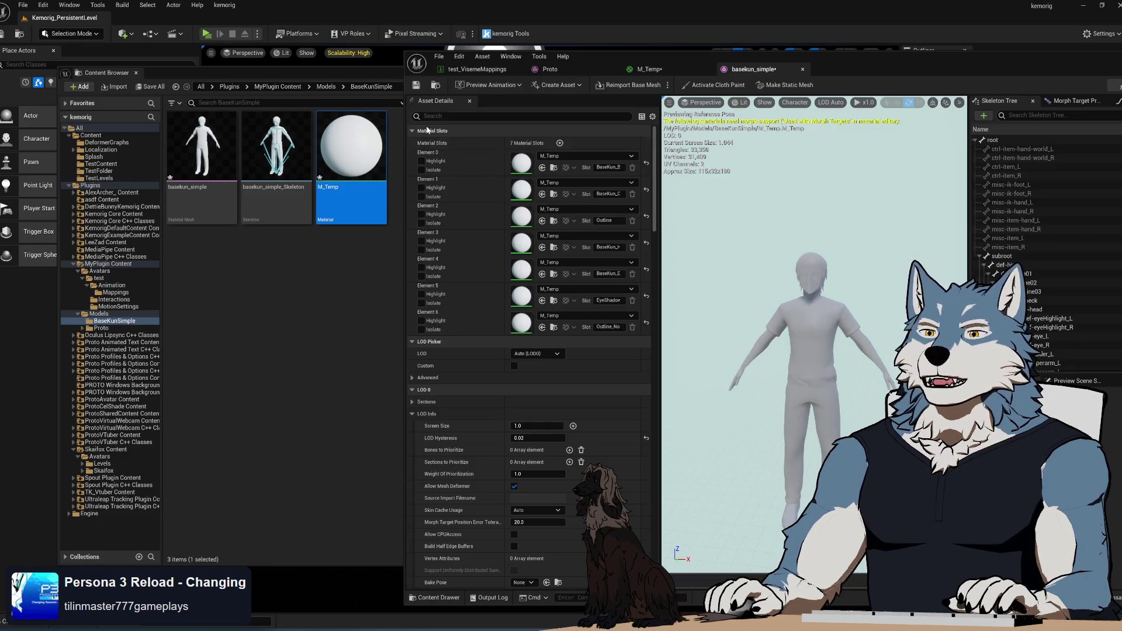
pyautogui.moveTo(833, 70); pyautogui.dragTo(645, 53)
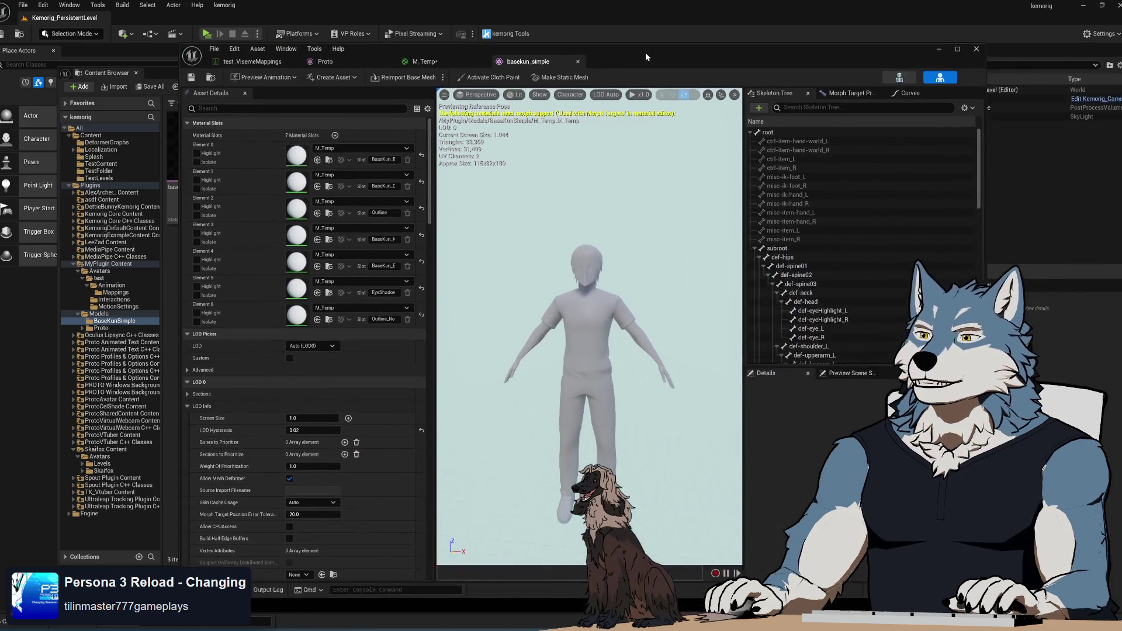
pyautogui.click(459, 51)
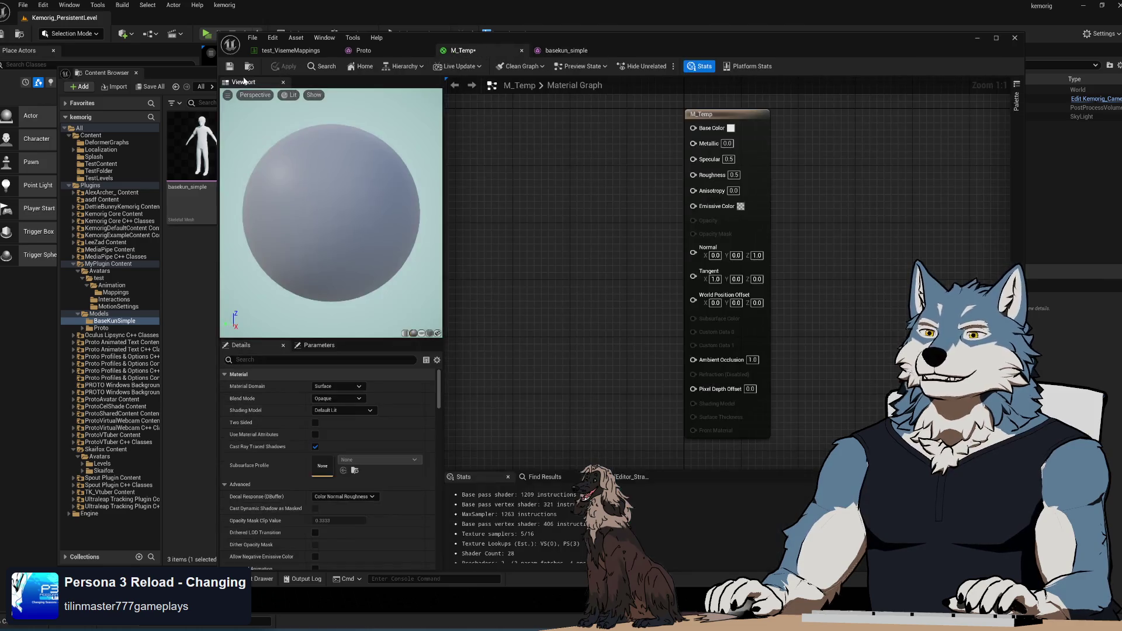
# - Close the M_Temp, basekun_simple, Proto and test_VisemeMappings editors
pyautogui.click(522, 53)
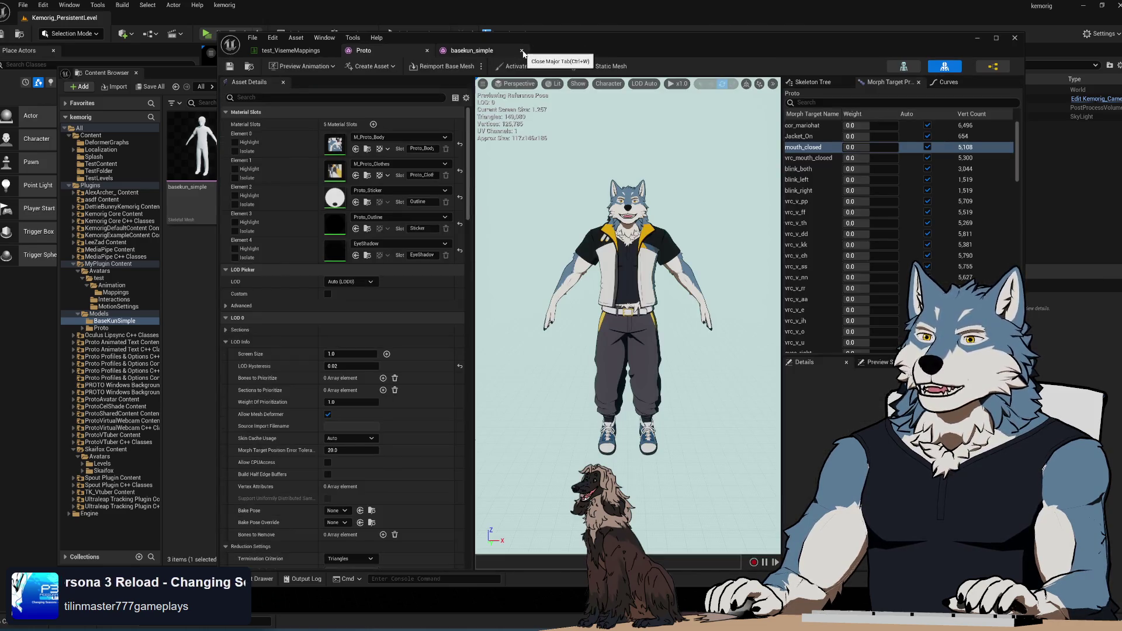
pyautogui.click(522, 52)
pyautogui.click(429, 52)
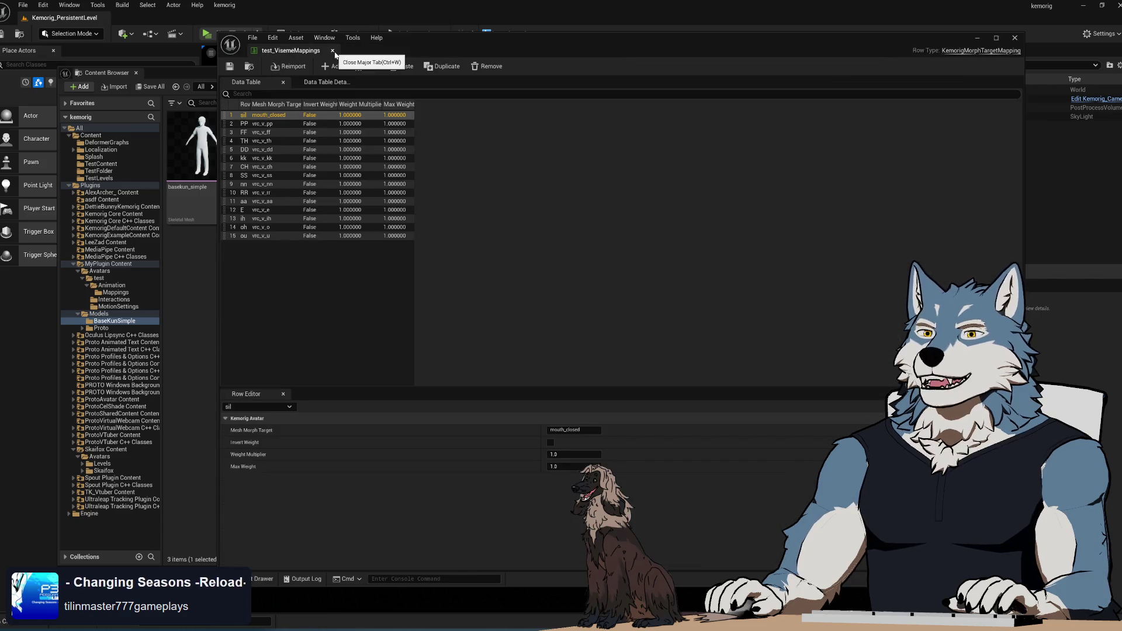
pyautogui.click(352, 50)
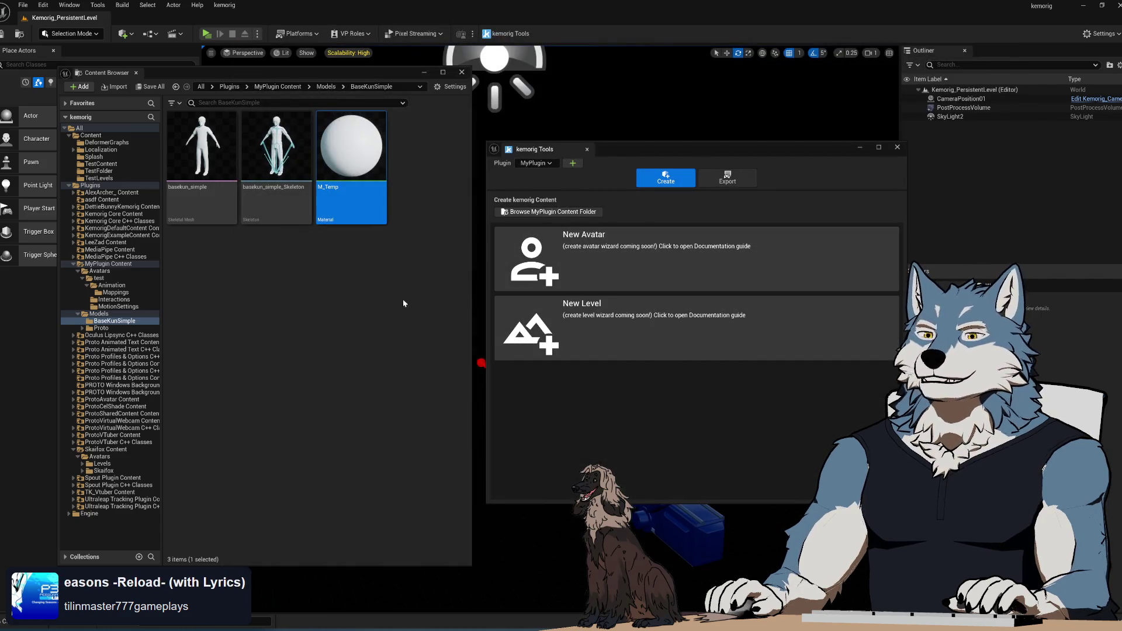
pyautogui.click(345, 330)
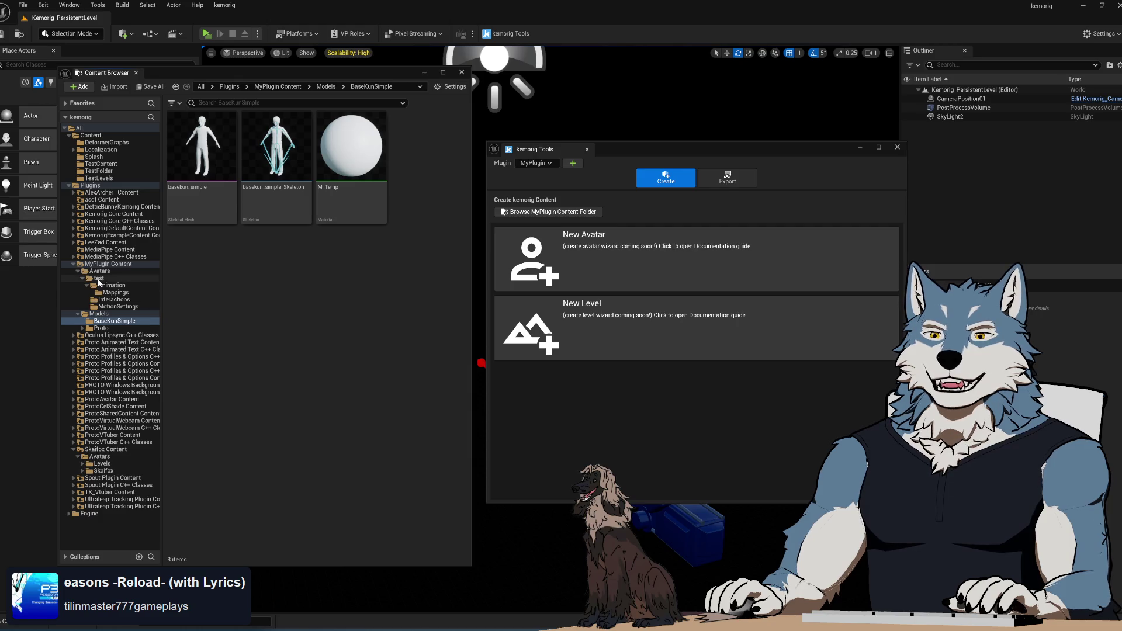
# - Force delete the Avatars/test folder and its assets
pyautogui.click(98, 279)
pyautogui.click(99, 271)
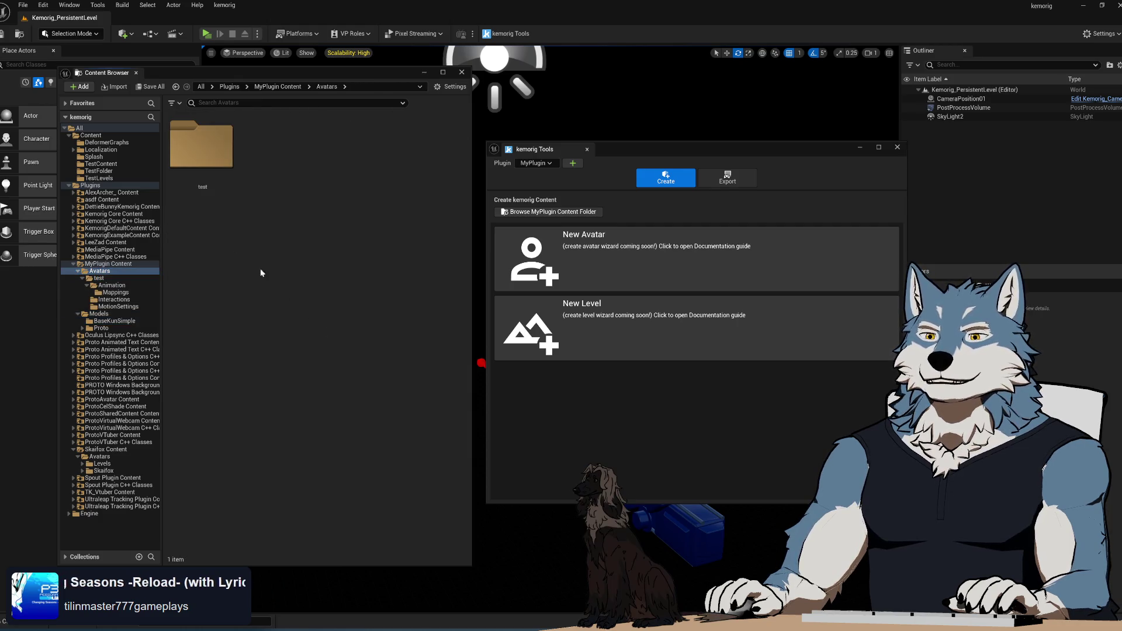
pyautogui.press('Delete')
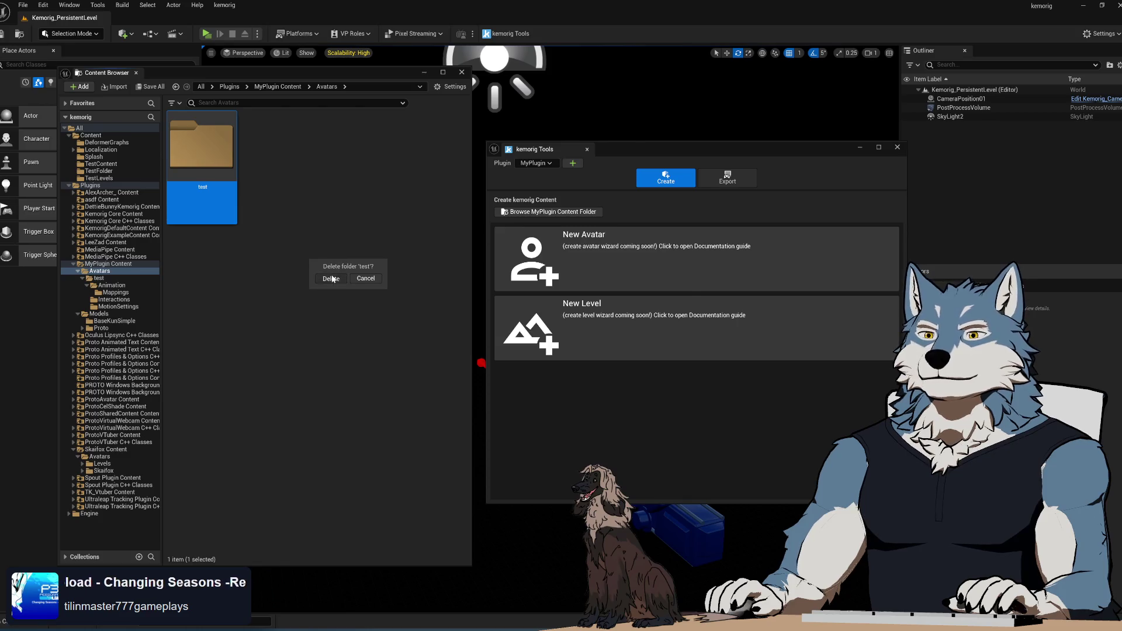
pyautogui.click(331, 279)
pyautogui.click(521, 464)
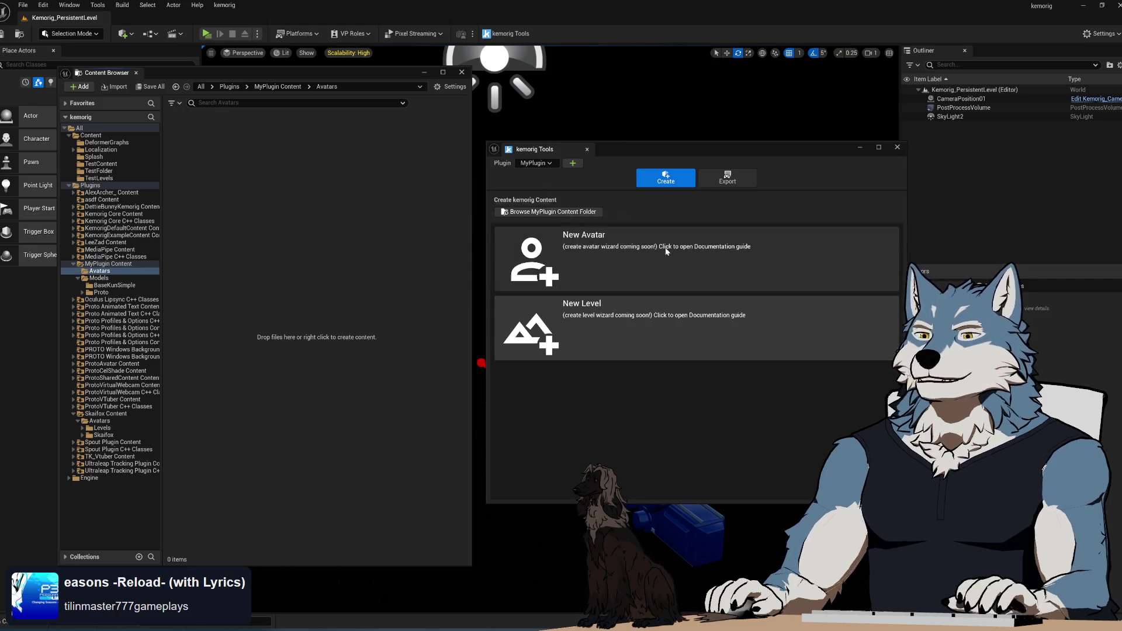
# - Launch the New Avatar wizard from kemorig Tools, then switch to File Explorer
pyautogui.click(665, 251)
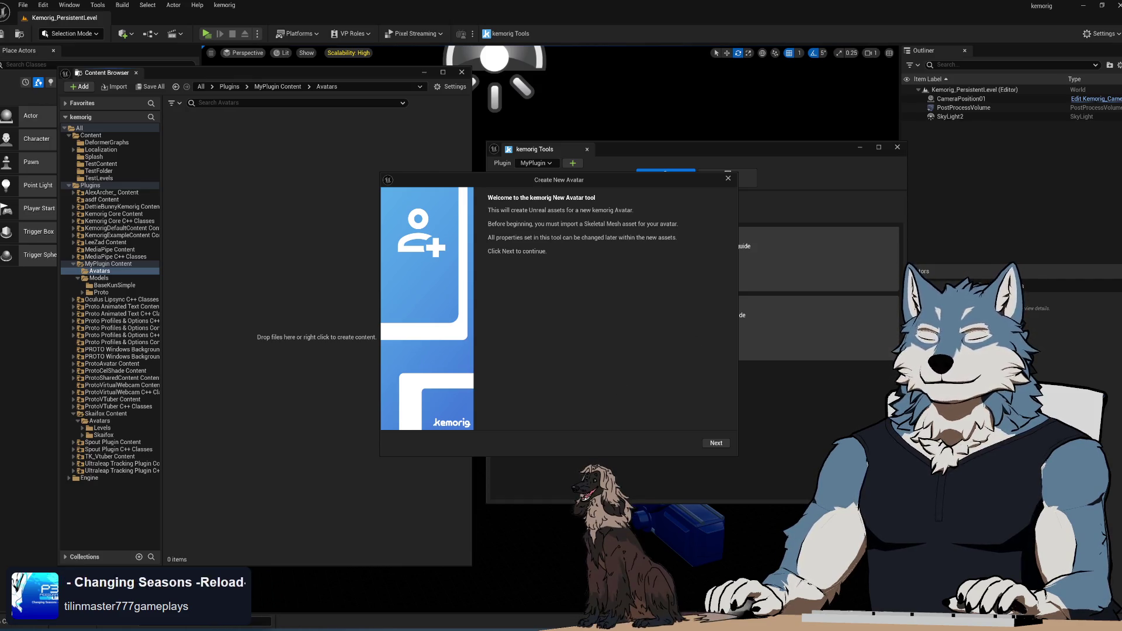
pyautogui.hotkey('alt', 'Tab')
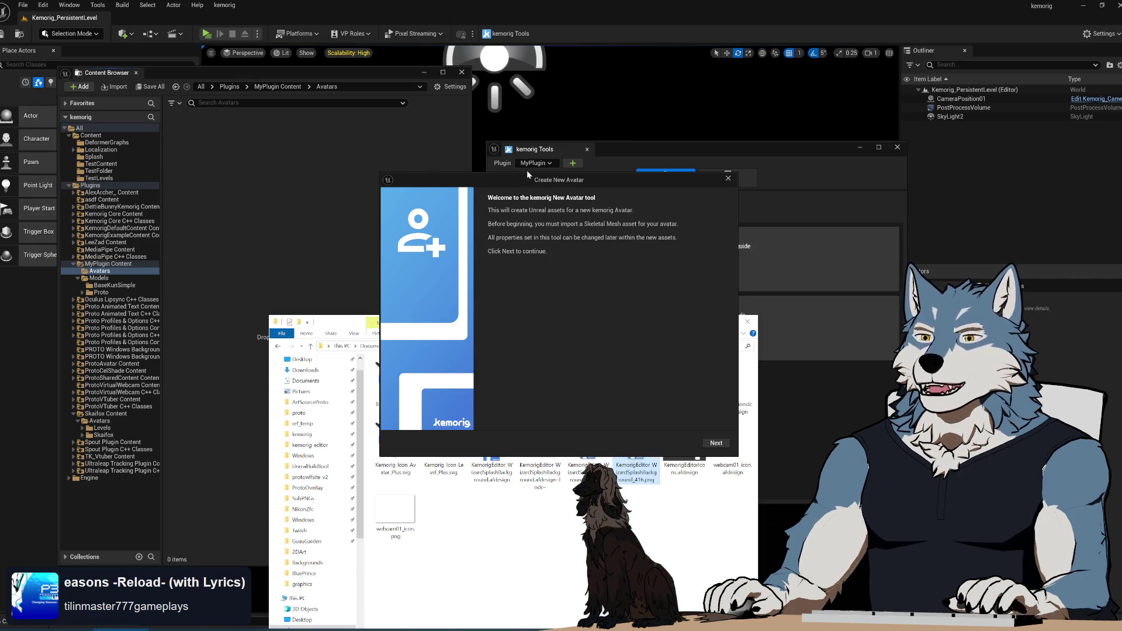
# - Move the wizard aside and browse from the graphics folder into kemorig's logo folder
pyautogui.moveTo(528, 175); pyautogui.dragTo(987, 143)
pyautogui.moveTo(489, 322); pyautogui.dragTo(552, 111)
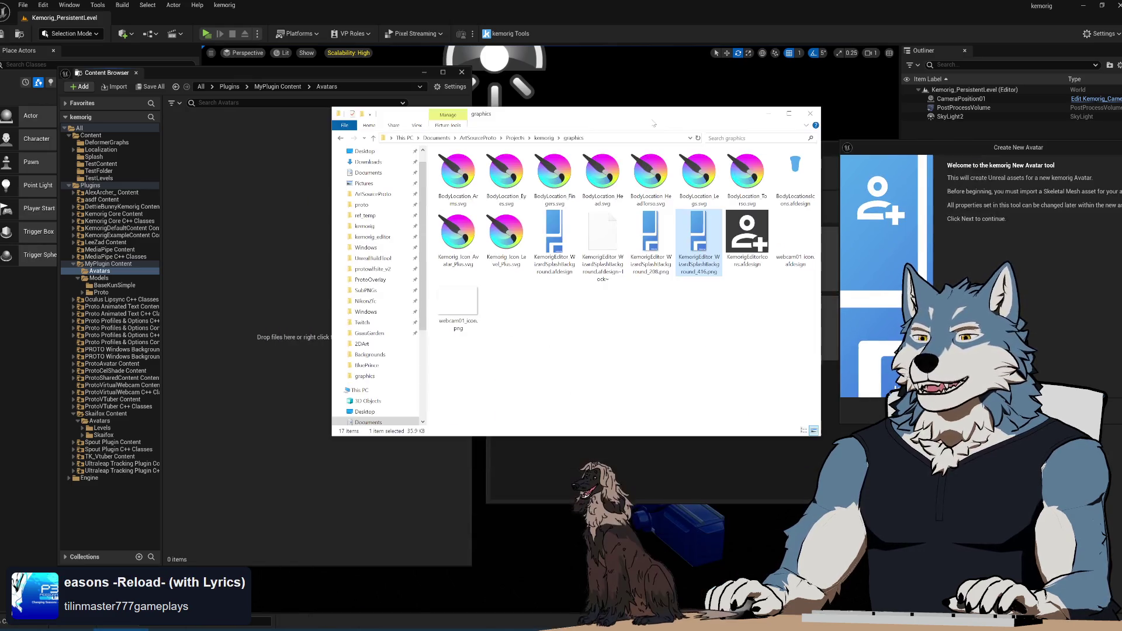
pyautogui.click(544, 138)
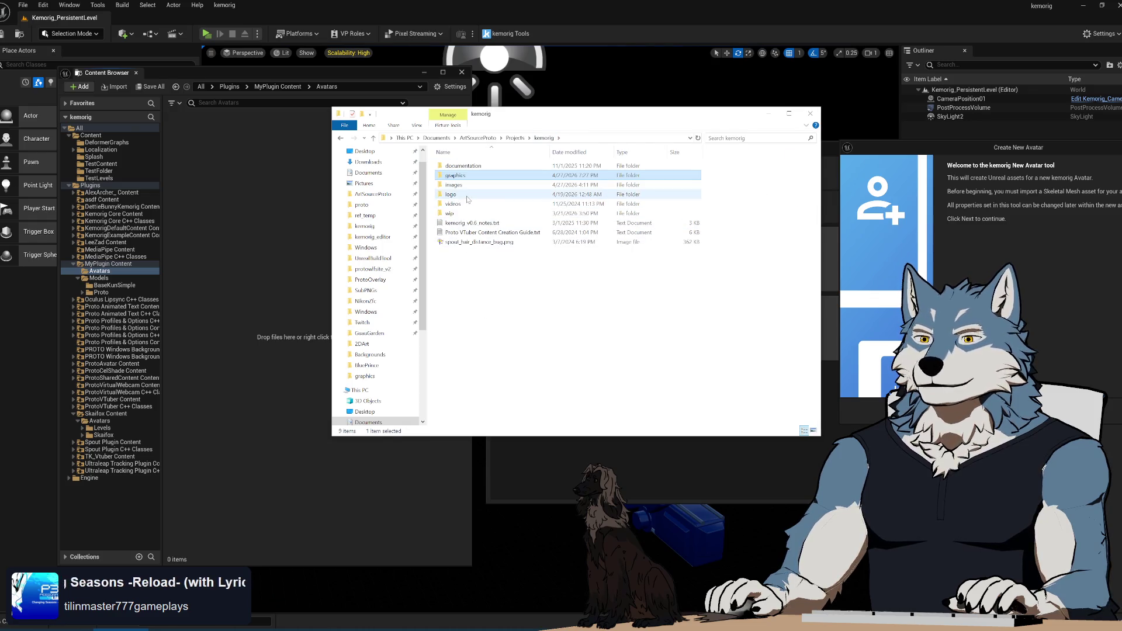
pyautogui.doubleClick(466, 195)
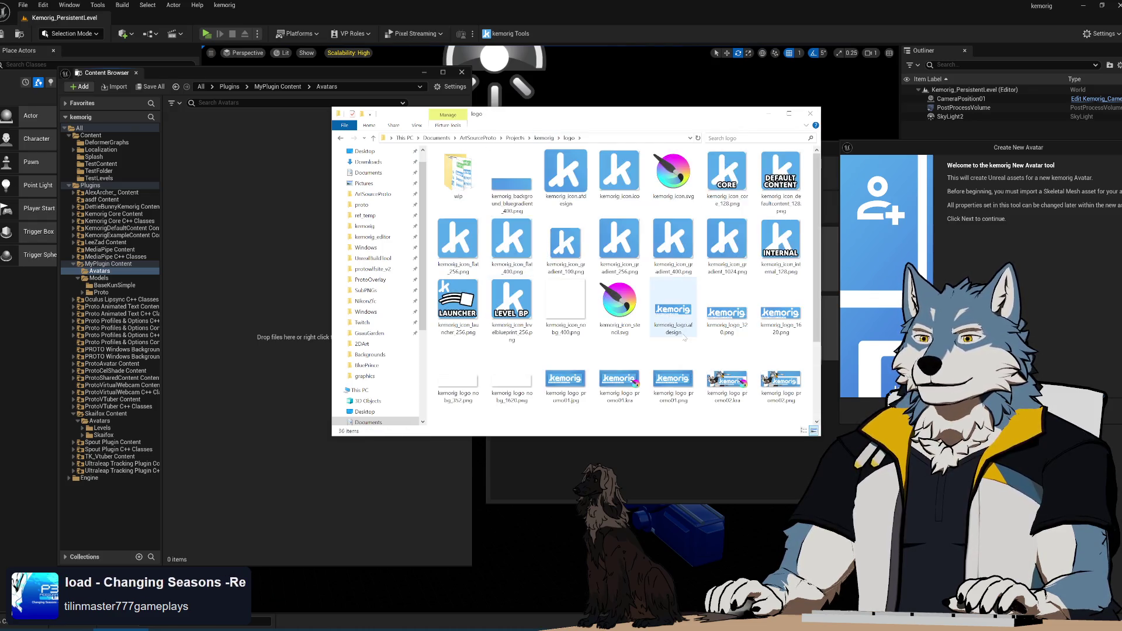
pyautogui.scroll(-2, 685, 339)
pyautogui.moveTo(781, 272)
pyautogui.mouseDown()
pyautogui.moveTo(196, 522)
pyautogui.moveTo(208, 328)
pyautogui.moveTo(186, 247)
pyautogui.moveTo(522, 288)
pyautogui.mouseUp()
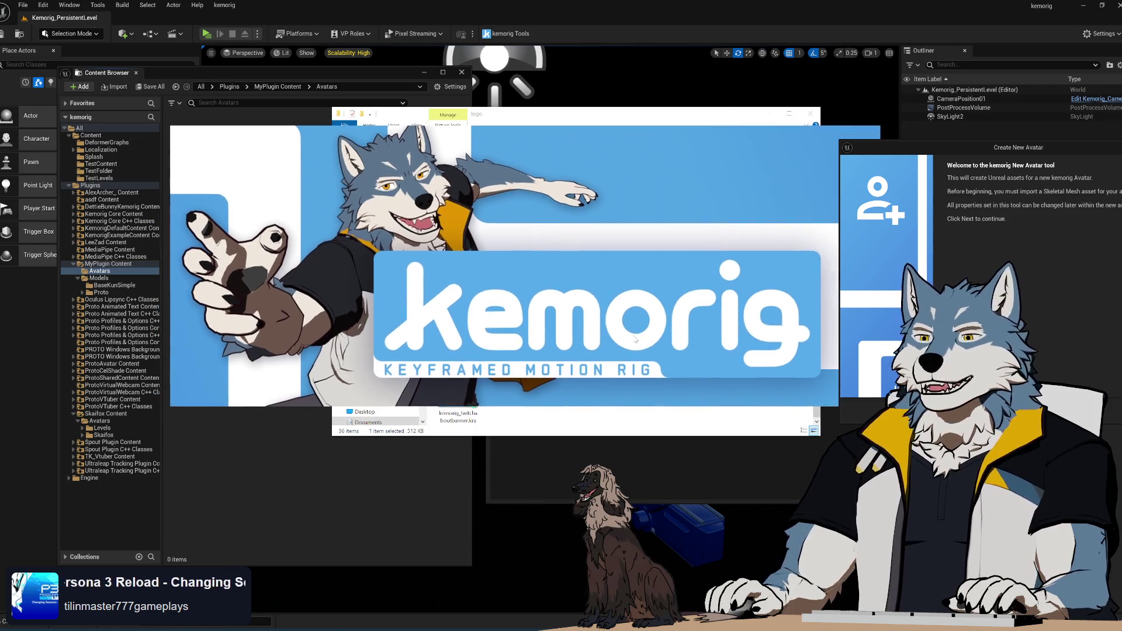
# - Close the logo image viewer through its right-click options
pyautogui.rightClick(608, 269)
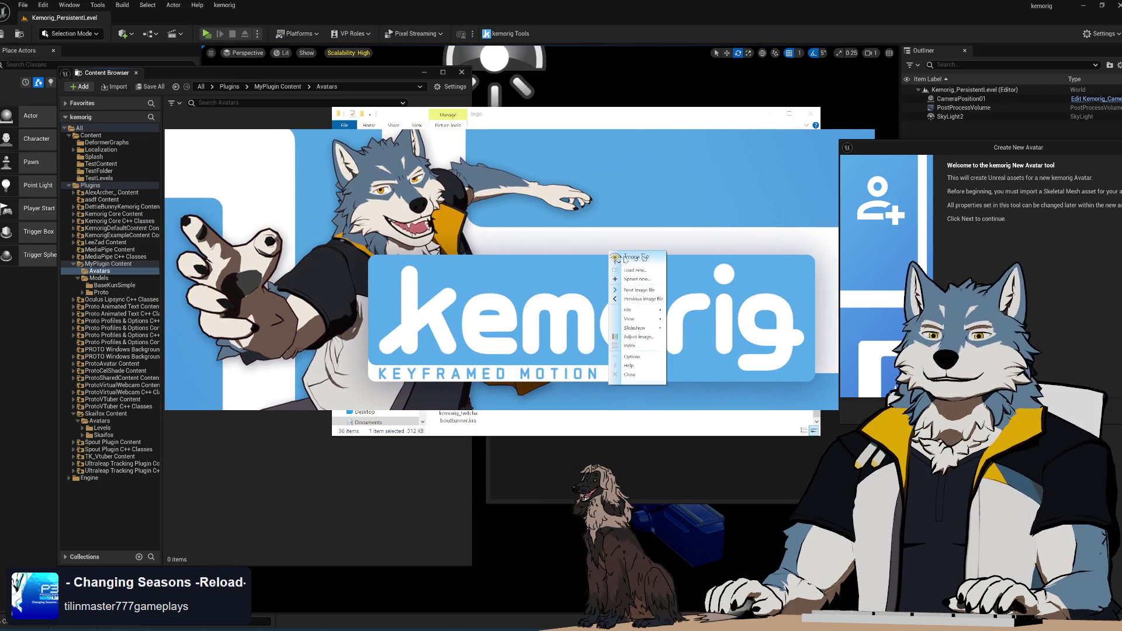
pyautogui.rightClick(667, 195)
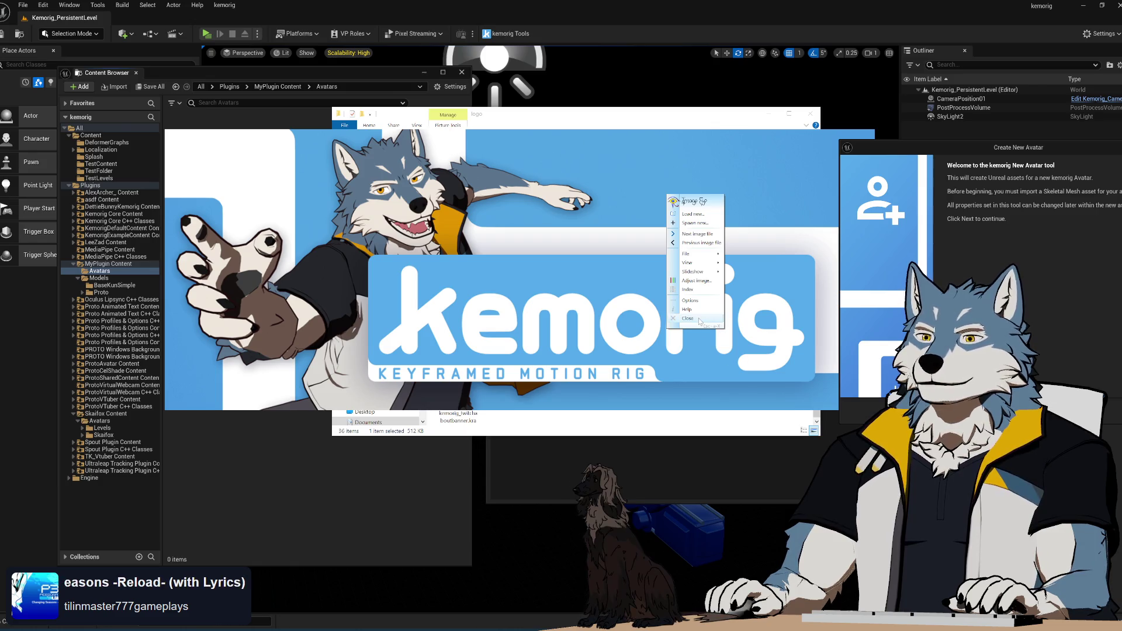
pyautogui.click(533, 222)
pyautogui.rightClick(642, 207)
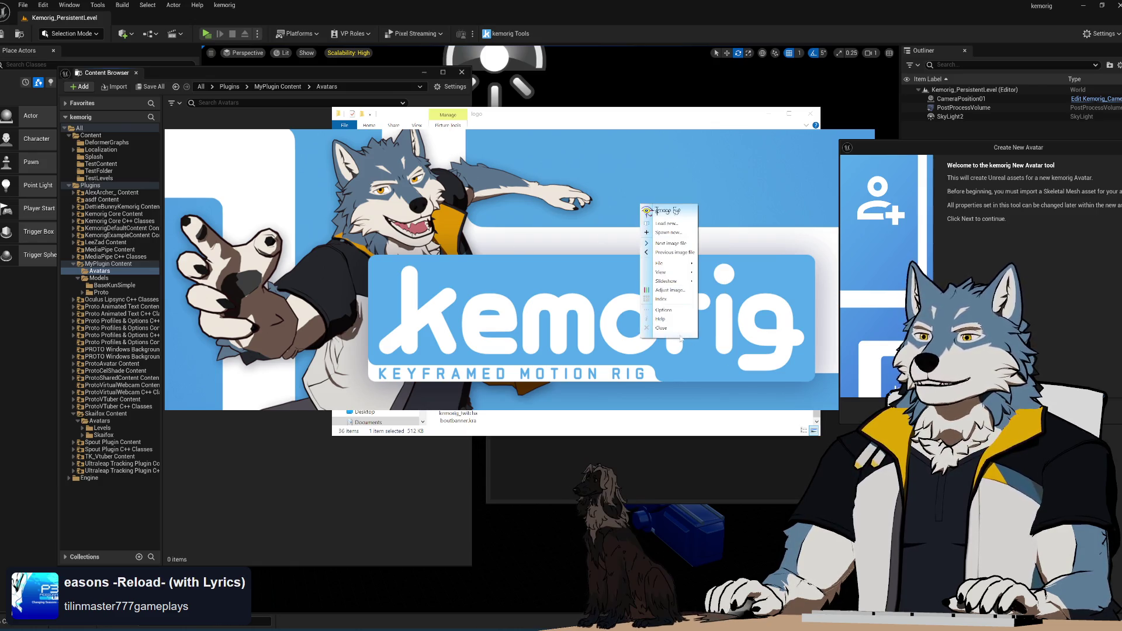
pyautogui.click(674, 331)
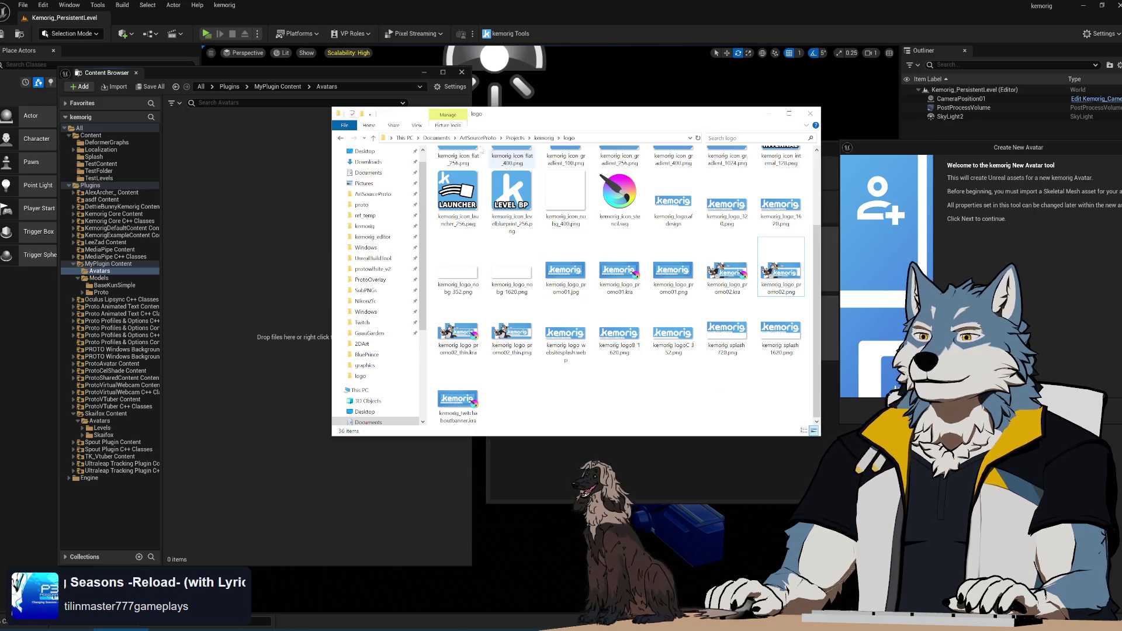
# - Return to the graphics folder, open the blue splash background image, then close it
pyautogui.click(340, 138)
pyautogui.click(340, 138)
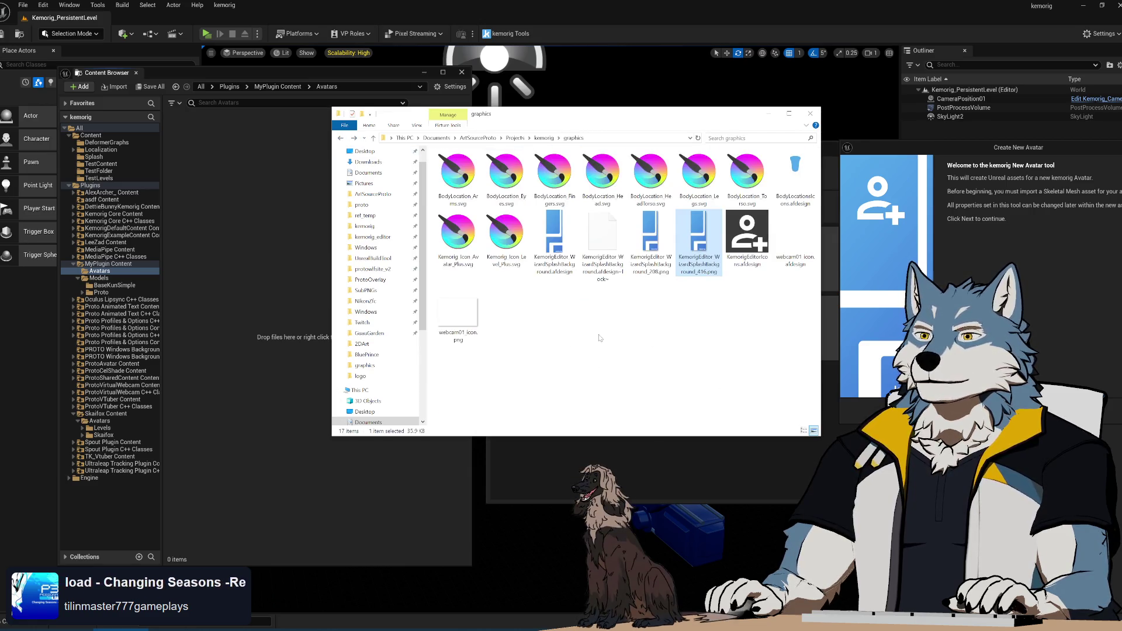
pyautogui.doubleClick(699, 239)
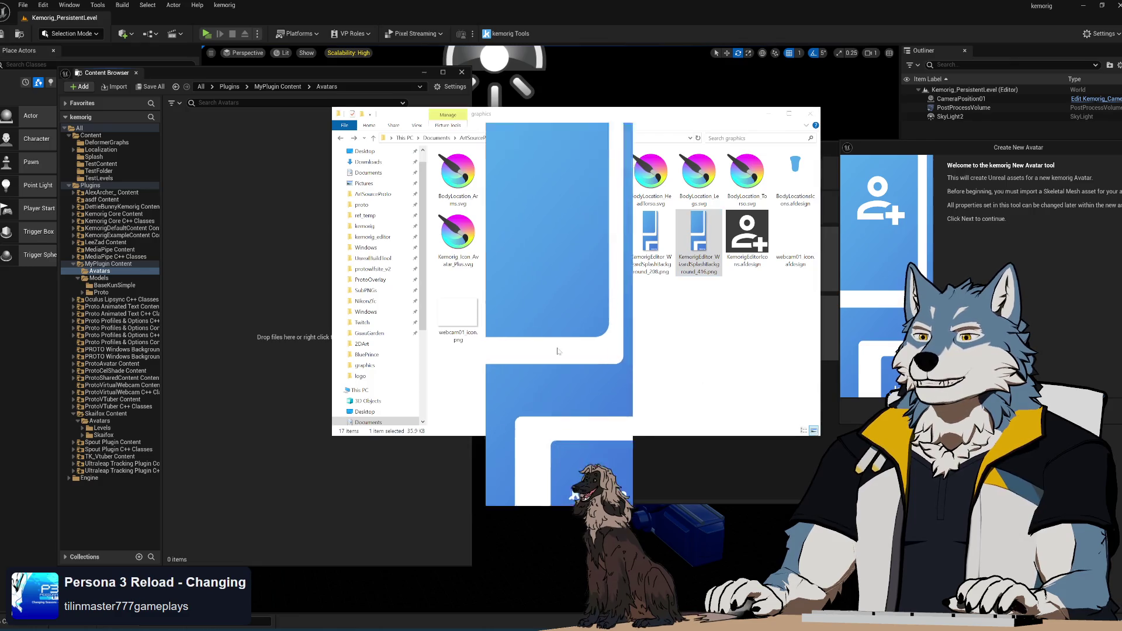
pyautogui.moveTo(558, 352); pyautogui.dragTo(344, 321)
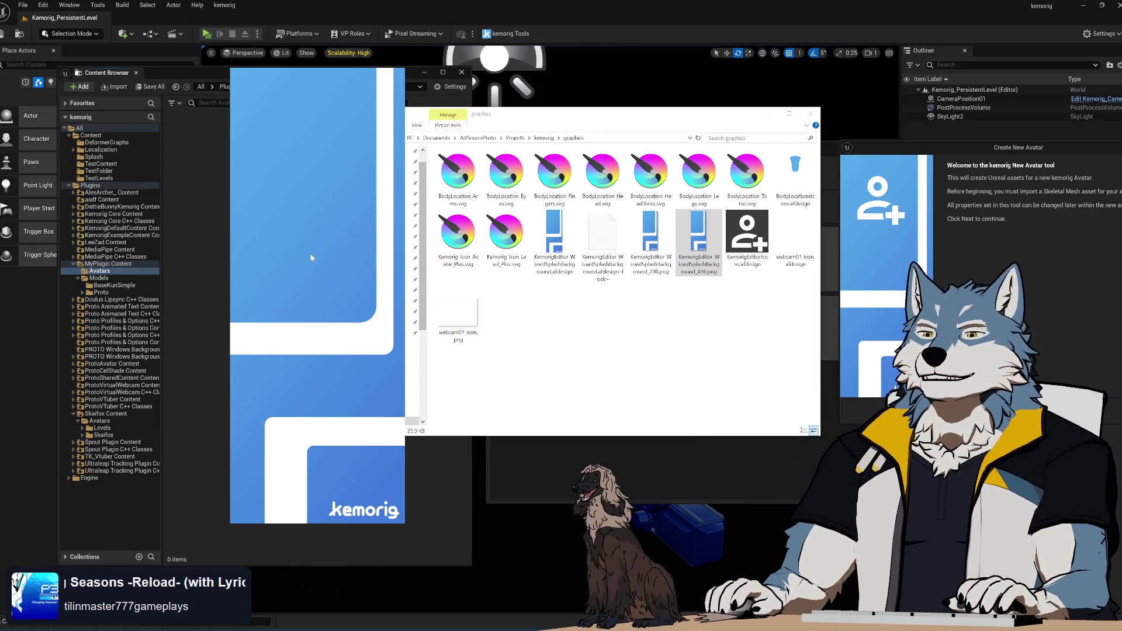
pyautogui.rightClick(310, 238)
pyautogui.click(346, 366)
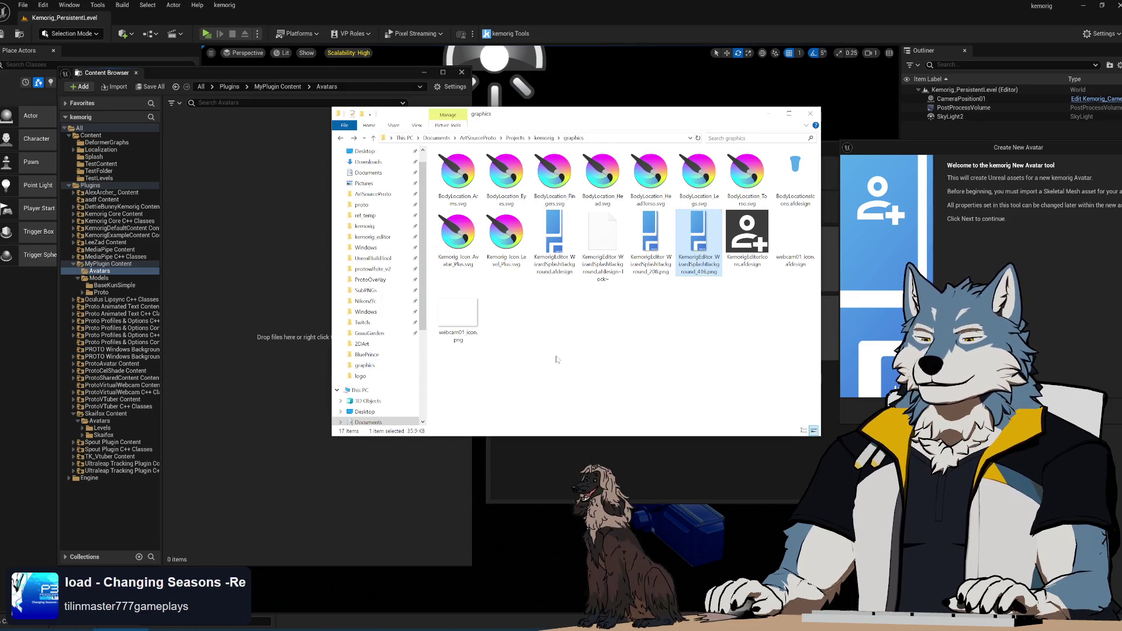
# - Place the New Avatar wizard over Explorer and advance past its welcome page
pyautogui.moveTo(950, 150)
pyautogui.mouseDown()
pyautogui.moveTo(811, 187)
pyautogui.moveTo(725, 157)
pyautogui.mouseUp()
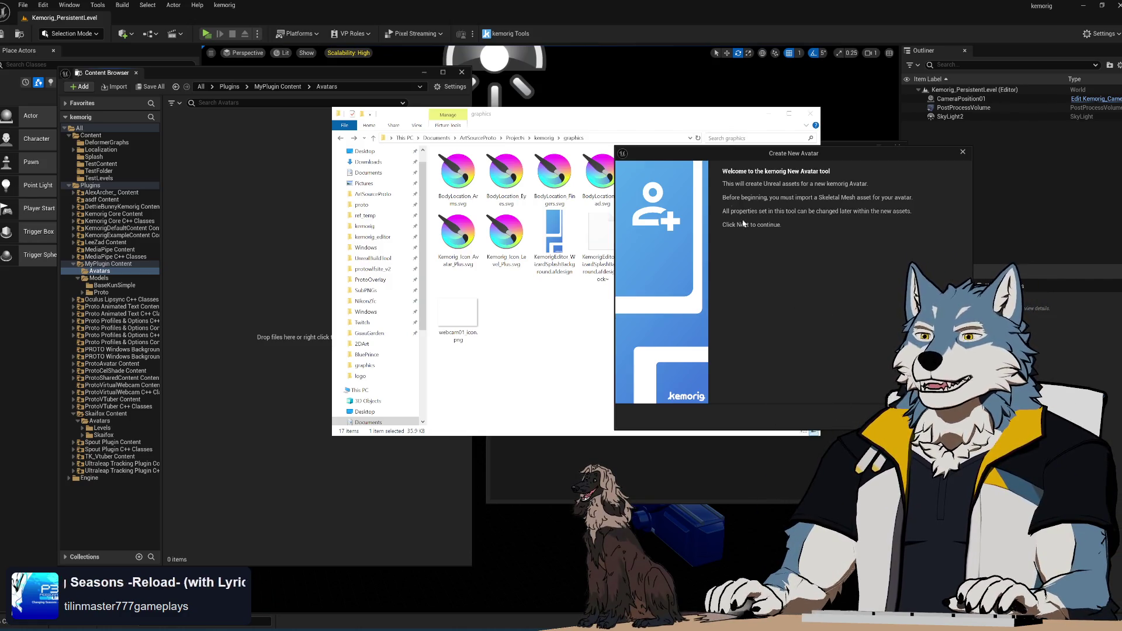
pyautogui.moveTo(750, 152)
pyautogui.mouseDown()
pyautogui.moveTo(652, 202)
pyautogui.moveTo(607, 164)
pyautogui.mouseUp()
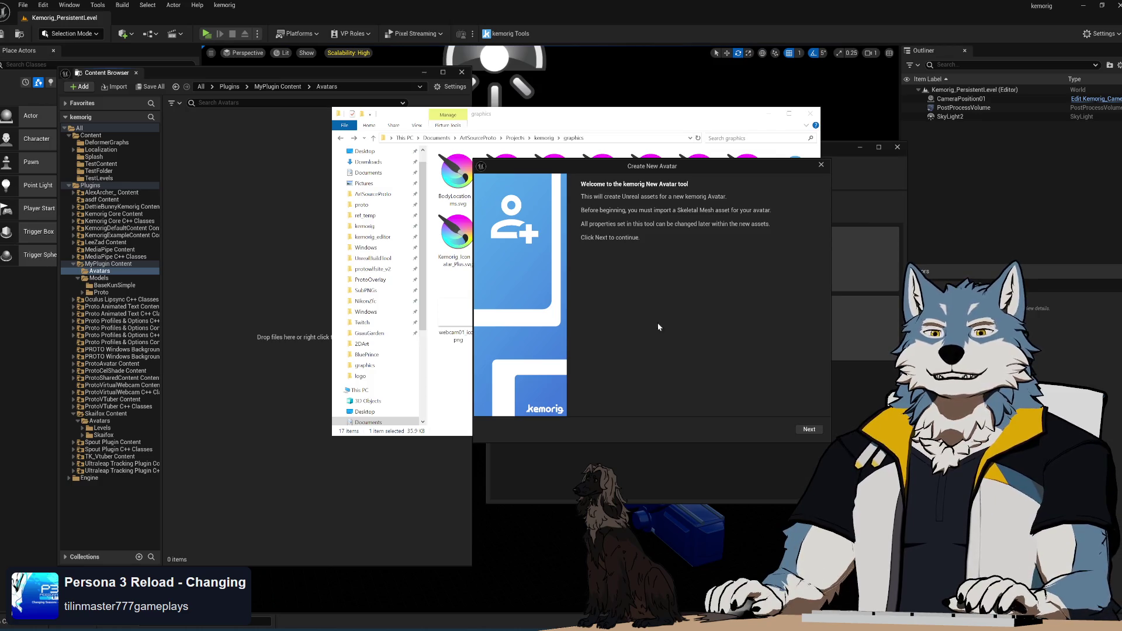
pyautogui.click(806, 432)
# - Generate the 'test' avatar assets from basekun_simple and advance to Lip Sync Mappings
pyautogui.click(721, 212)
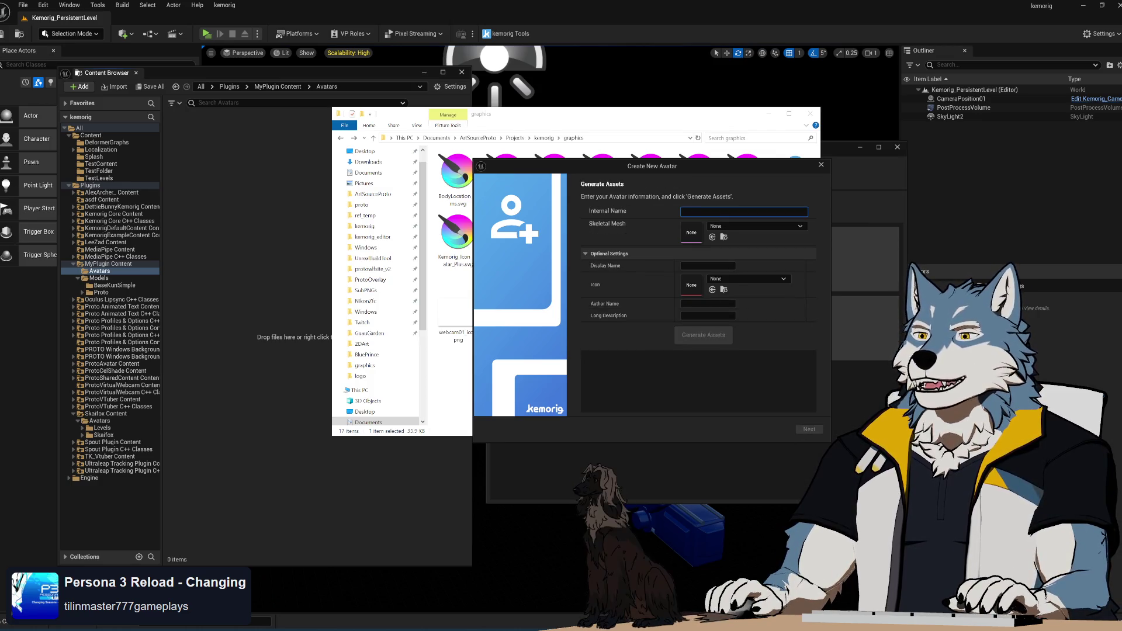
pyautogui.write('test')
pyautogui.click(739, 226)
pyautogui.click(772, 322)
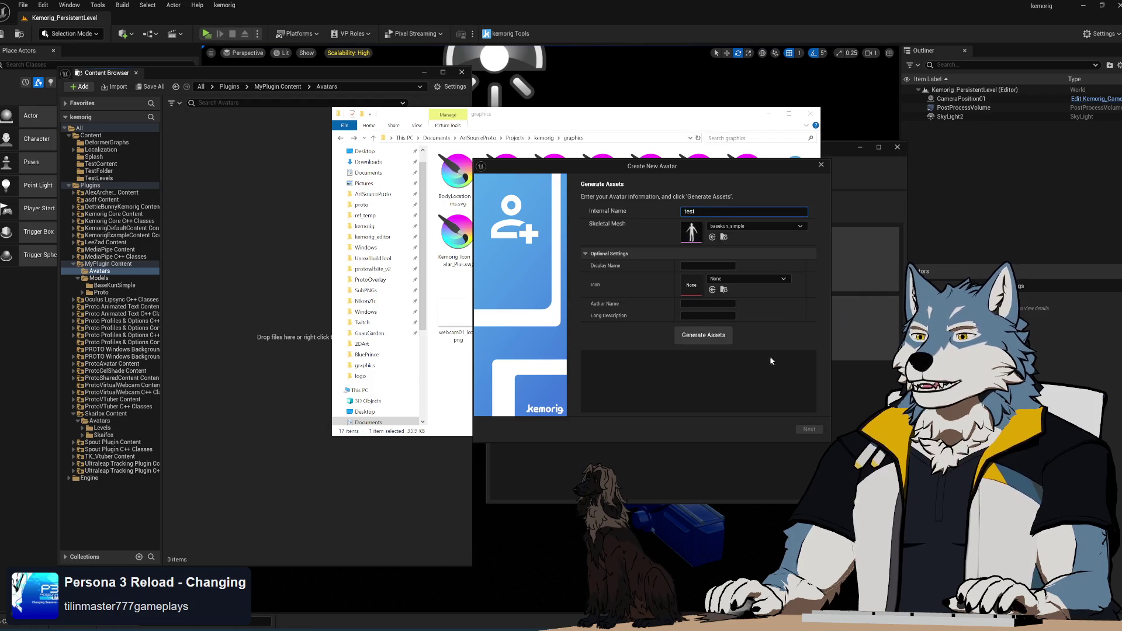
pyautogui.click(701, 336)
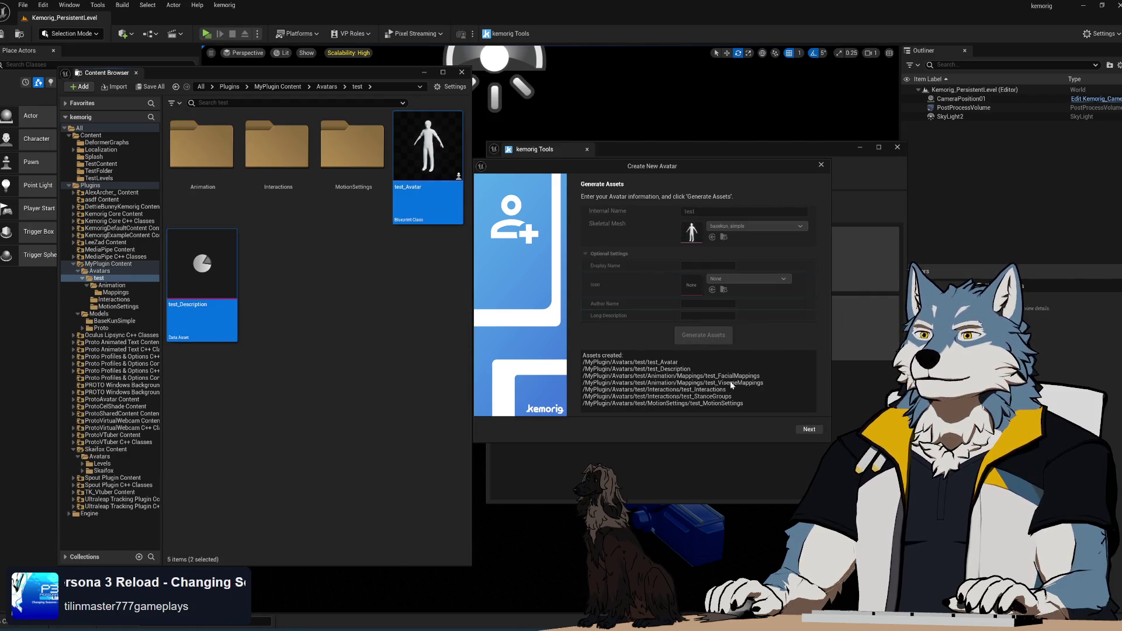
pyautogui.click(810, 430)
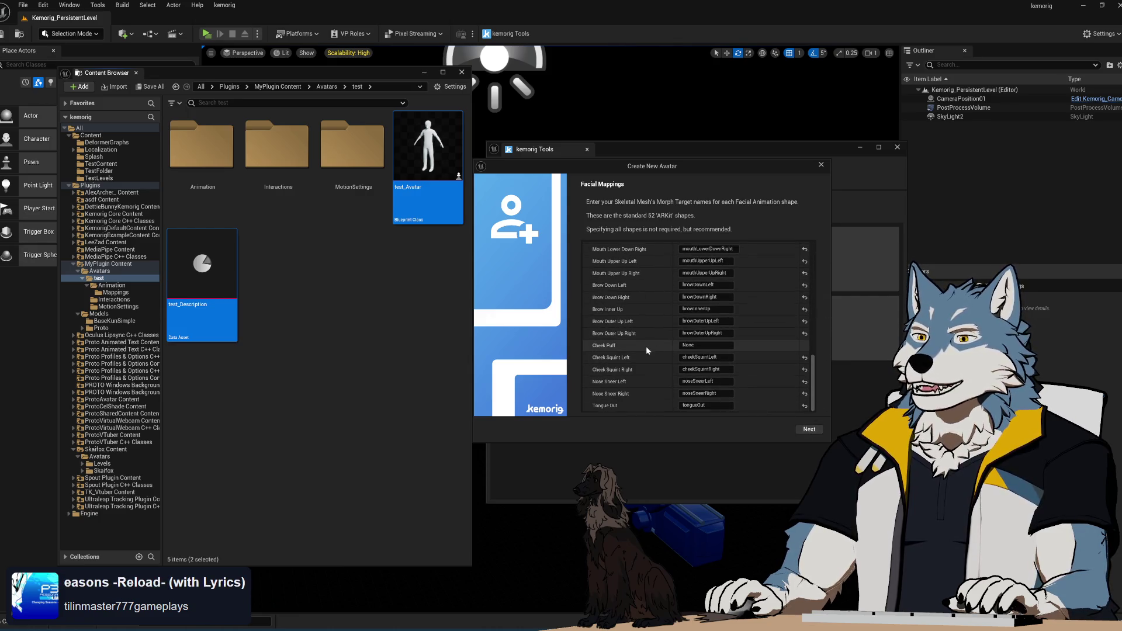
pyautogui.click(810, 430)
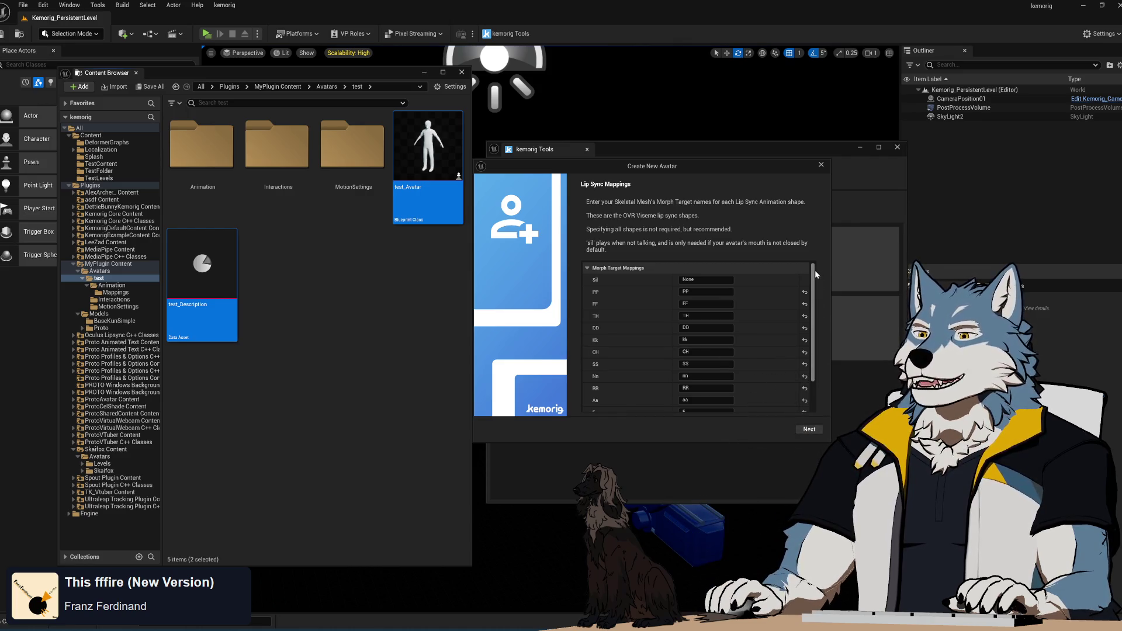
# - Continue past Lip Sync Mappings and scroll through the auto-assigned Kemorig Tracking Node bones
pyautogui.moveTo(815, 270); pyautogui.dragTo(815, 395)
pyautogui.click(810, 431)
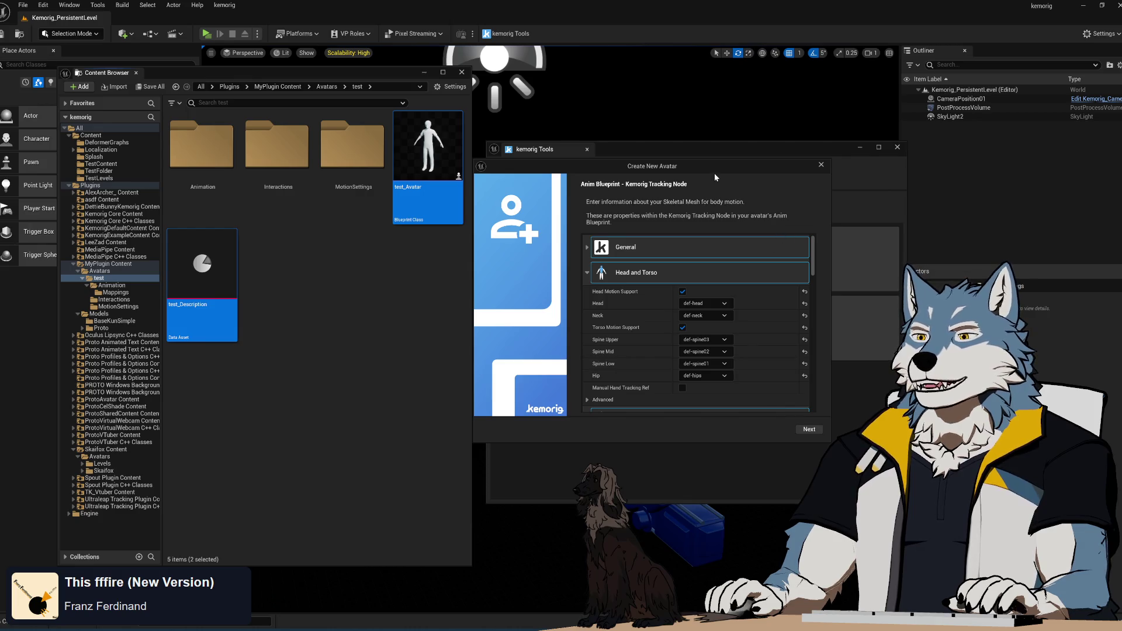
pyautogui.moveTo(714, 173); pyautogui.dragTo(620, 123)
pyautogui.moveTo(719, 214)
pyautogui.mouseDown()
pyautogui.moveTo(719, 346)
pyautogui.moveTo(722, 320)
pyautogui.mouseUp()
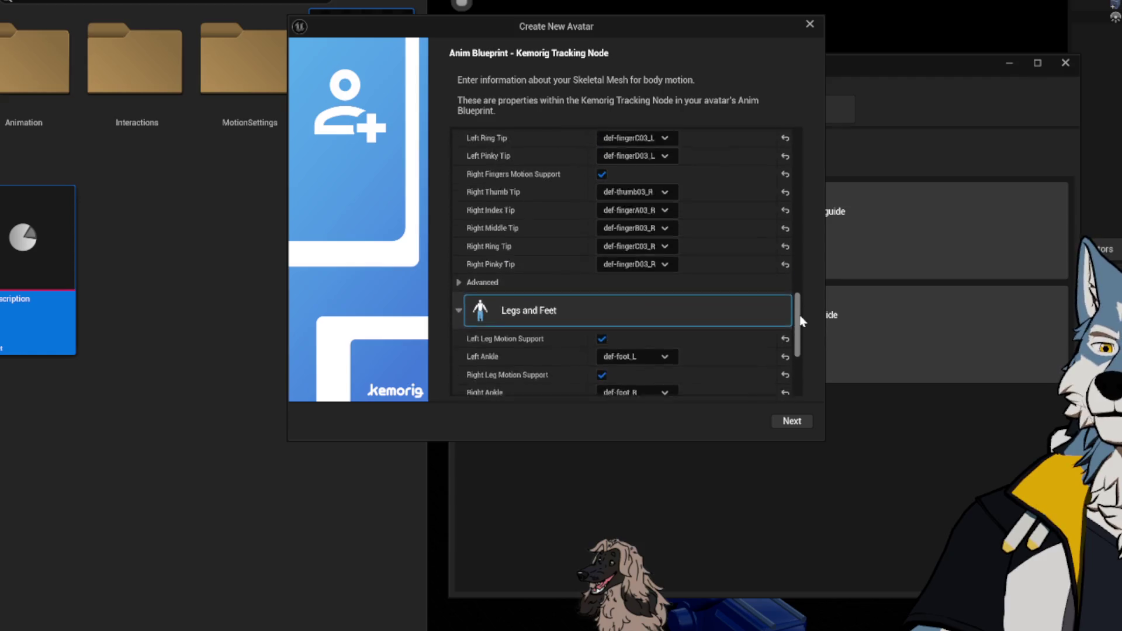
pyautogui.moveTo(801, 321); pyautogui.dragTo(814, 217)
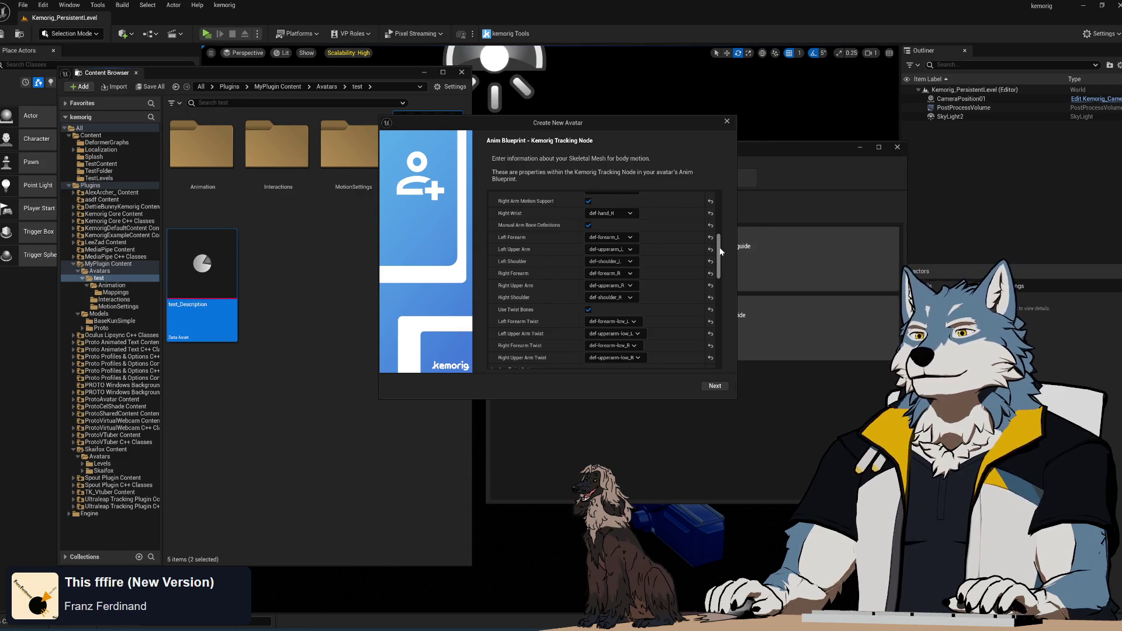
pyautogui.moveTo(720, 251); pyautogui.dragTo(721, 260)
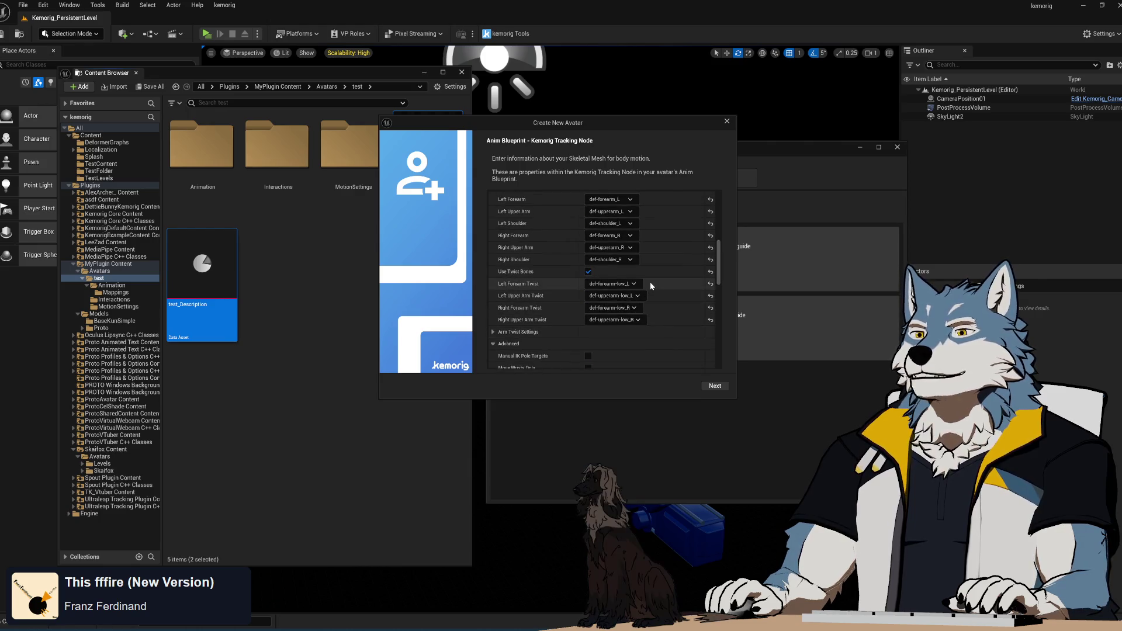
pyautogui.scroll(1, 650, 261)
pyautogui.scroll(1, 650, 257)
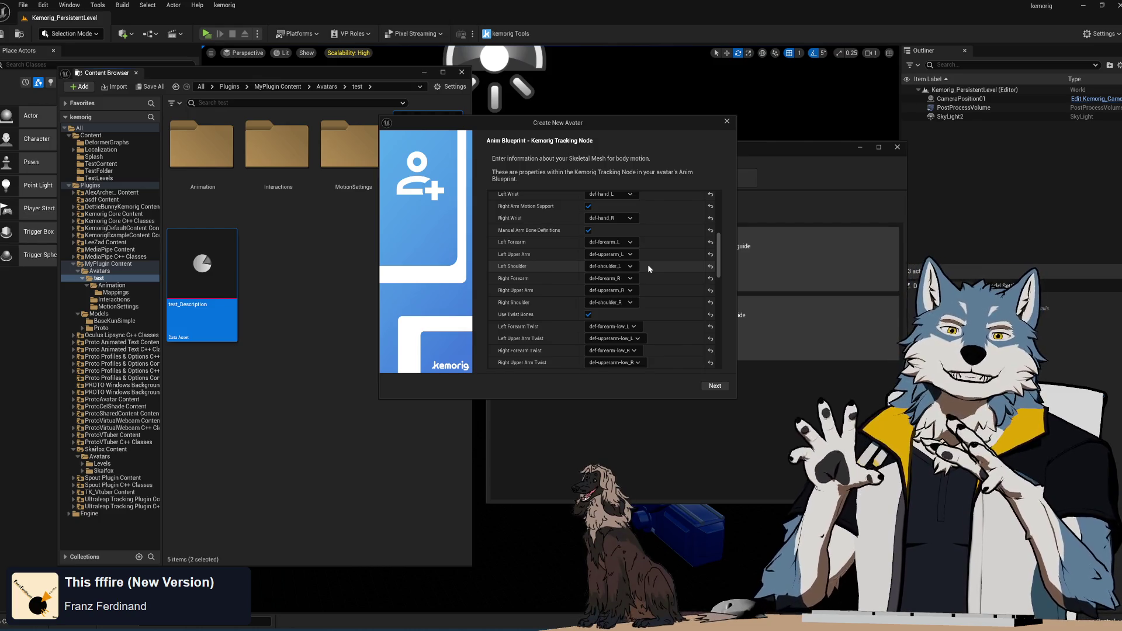
# - Switch to Visual Studio and scroll SKemorigWizardPanel.cpp to its Construct function
pyautogui.hotkey('alt', 'Tab')
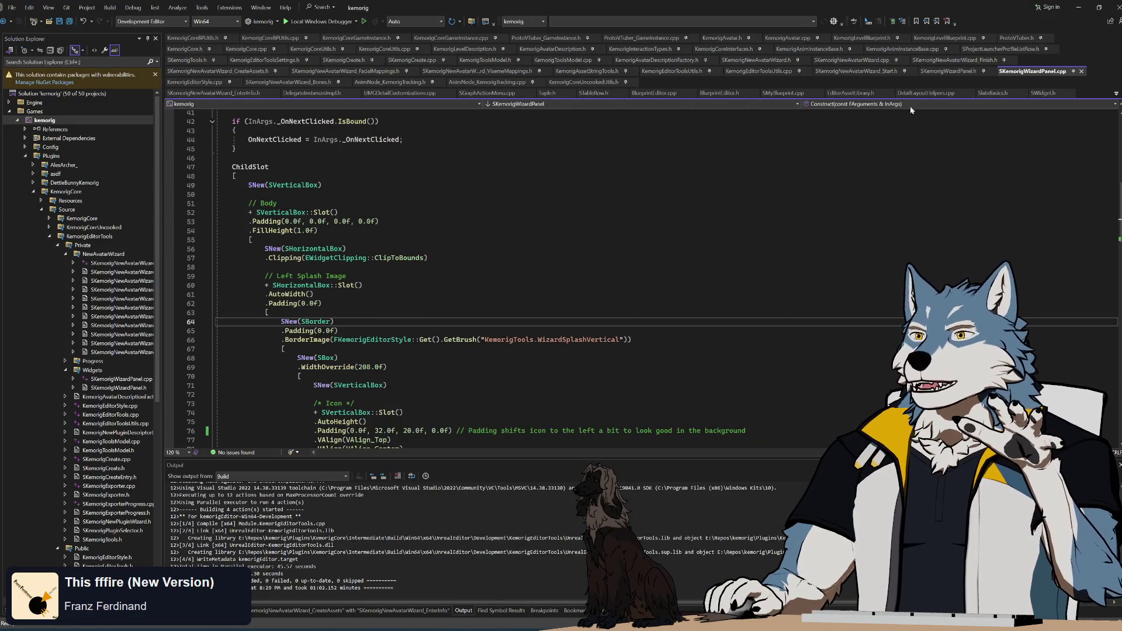
pyautogui.scroll(-3, 526, 275)
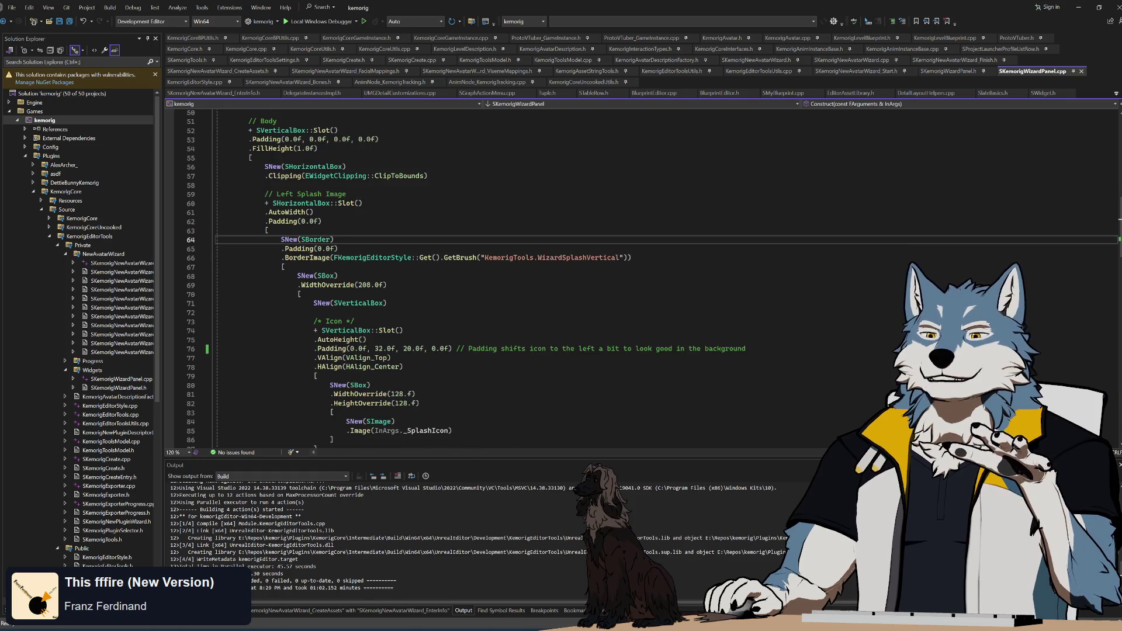
pyautogui.scroll(8, 526, 274)
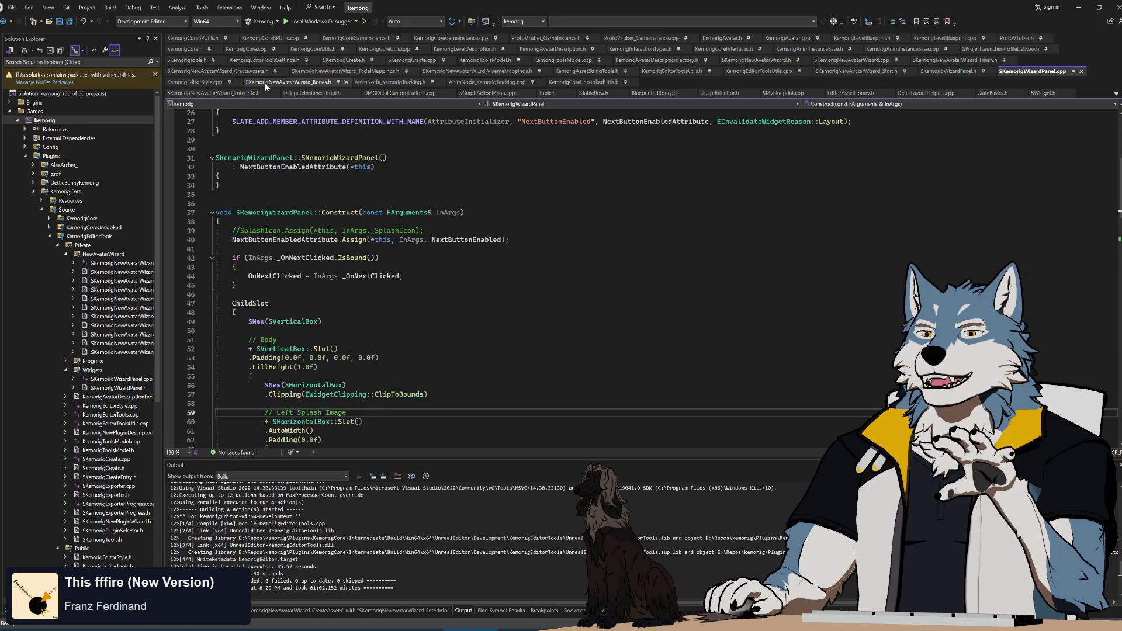
pyautogui.scroll(-12, 124, 415)
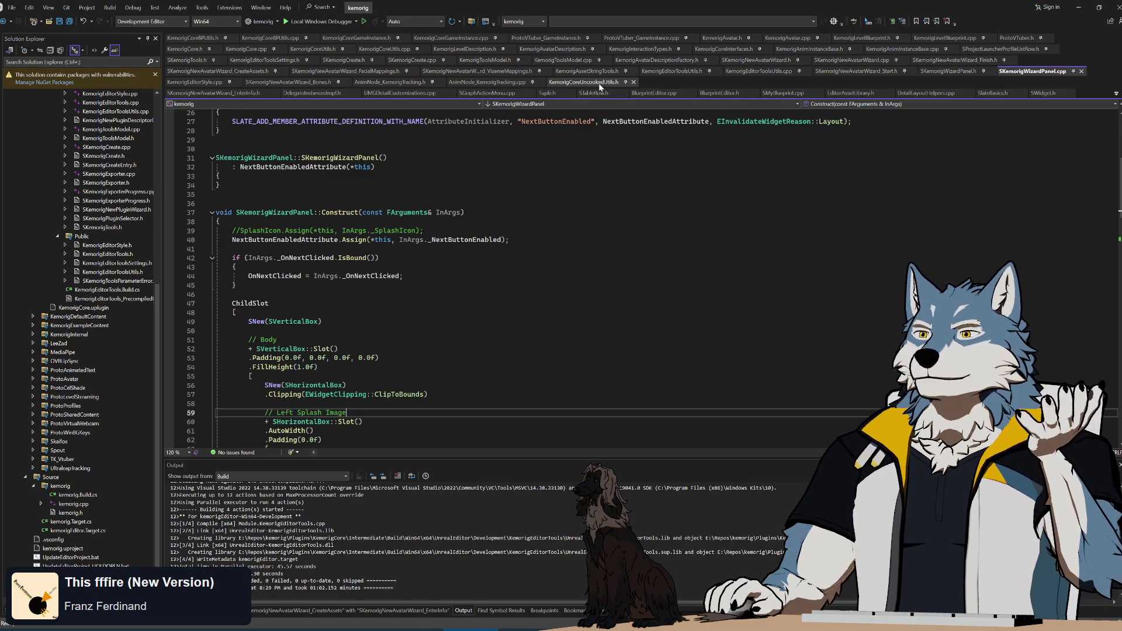
# - Open KemorigEditorToolsUtils.cpp, fold the finger-bone functions and unfold _ParseLimbBones
pyautogui.click(770, 71)
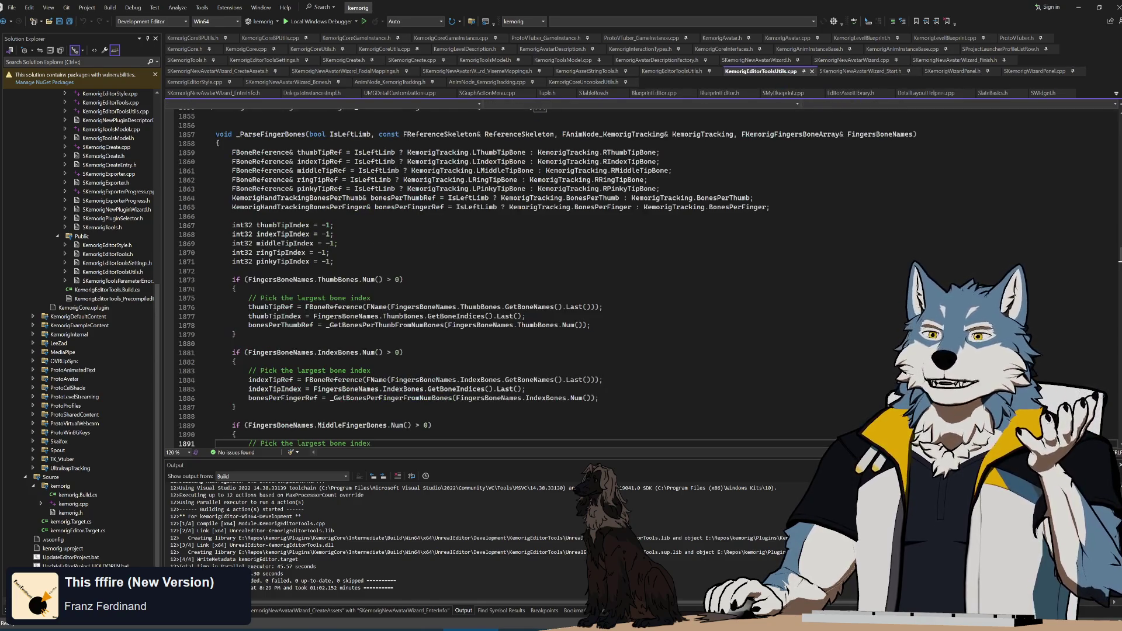
pyautogui.scroll(6, 526, 274)
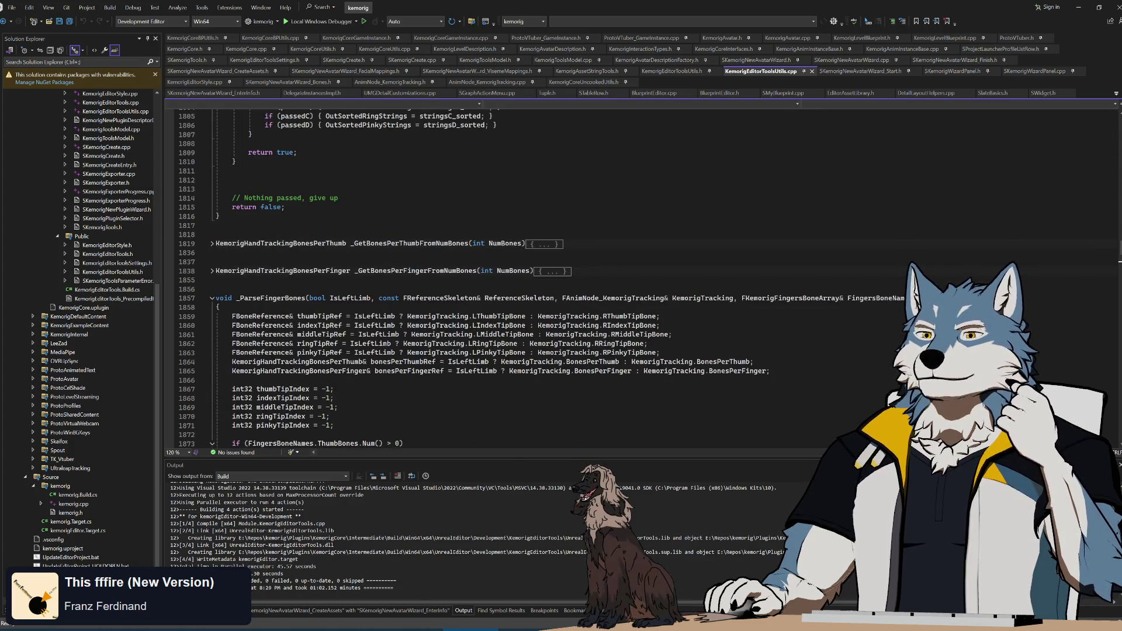
pyautogui.click(213, 298)
pyautogui.scroll(15, 213, 298)
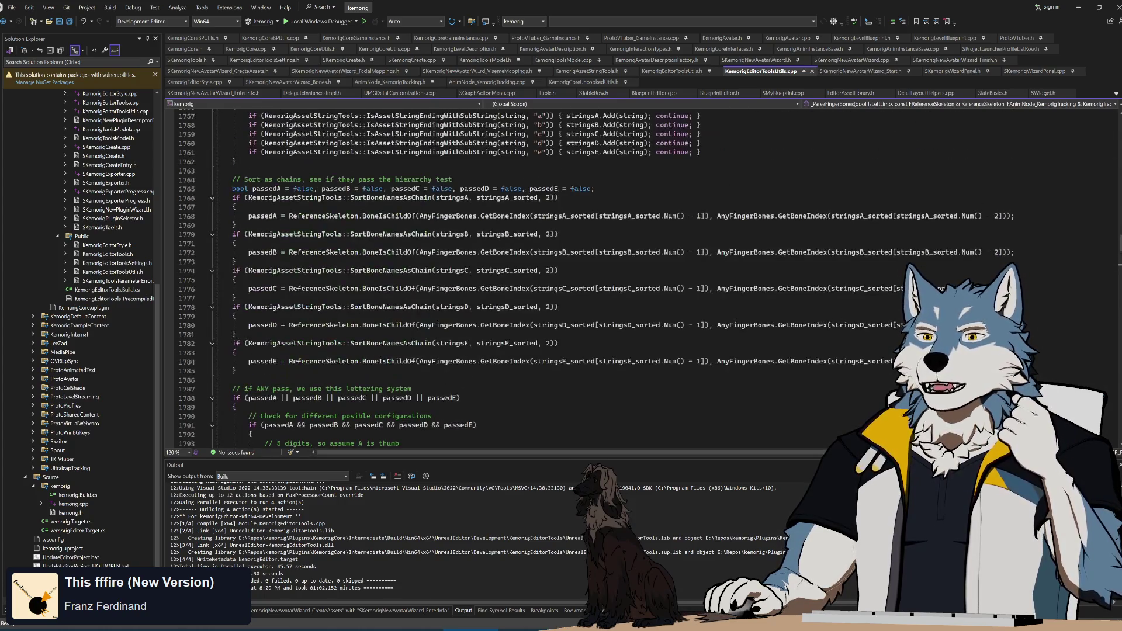
pyautogui.scroll(20, 526, 274)
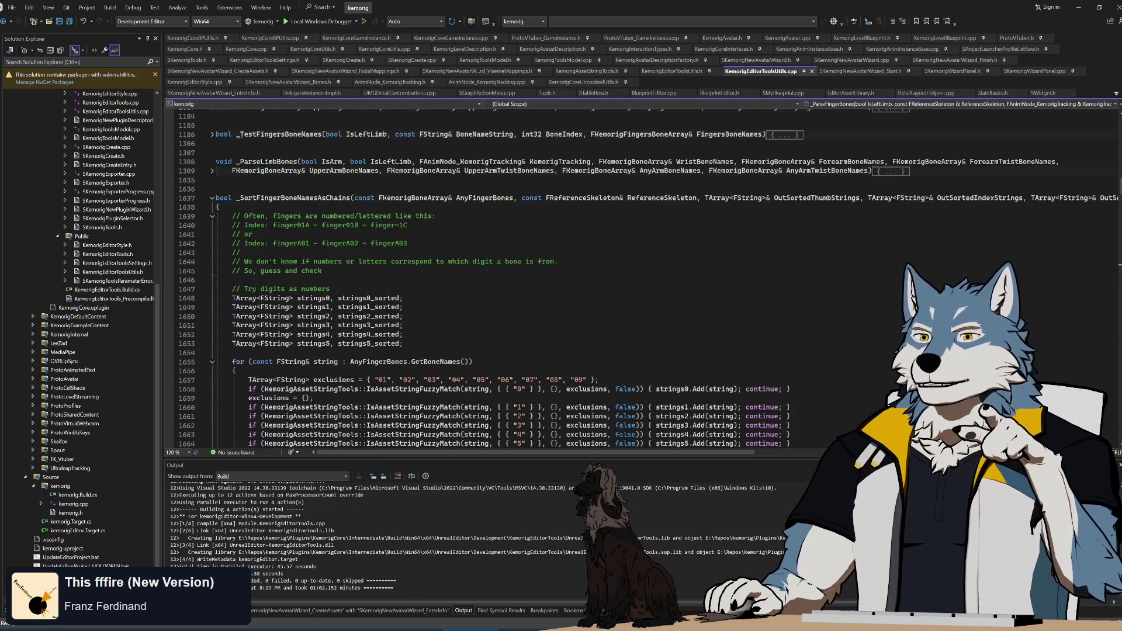
pyautogui.click(212, 198)
pyautogui.scroll(4, 213, 280)
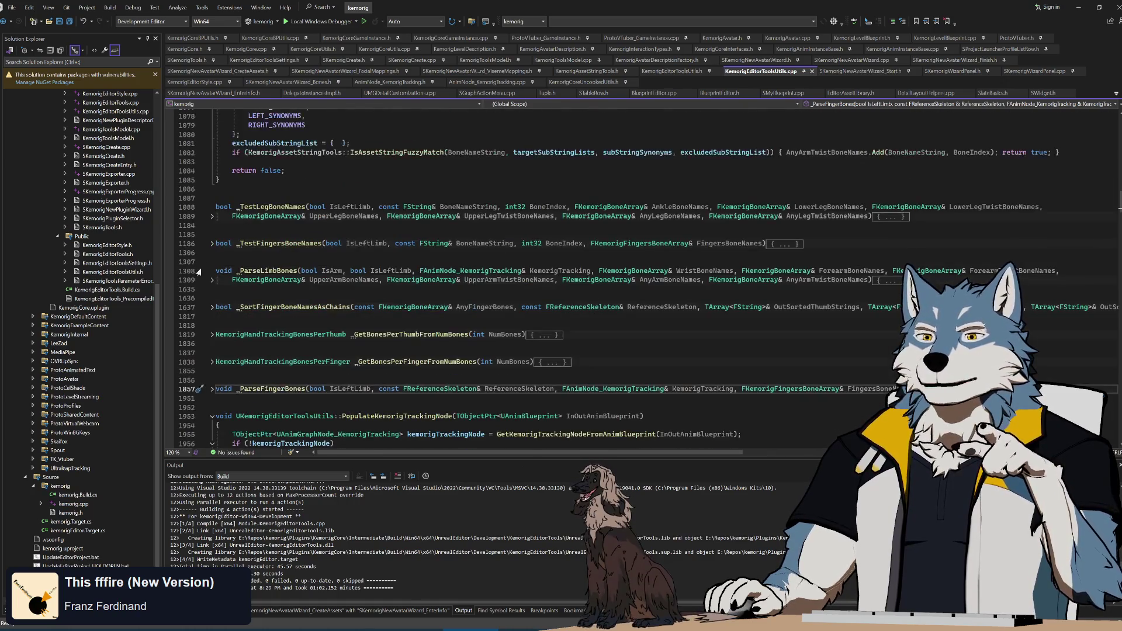
pyautogui.click(212, 280)
# - Scroll to line 980 and unfold _TestArmBoneNames to show the wrist and forearm lists
pyautogui.scroll(-8, 213, 281)
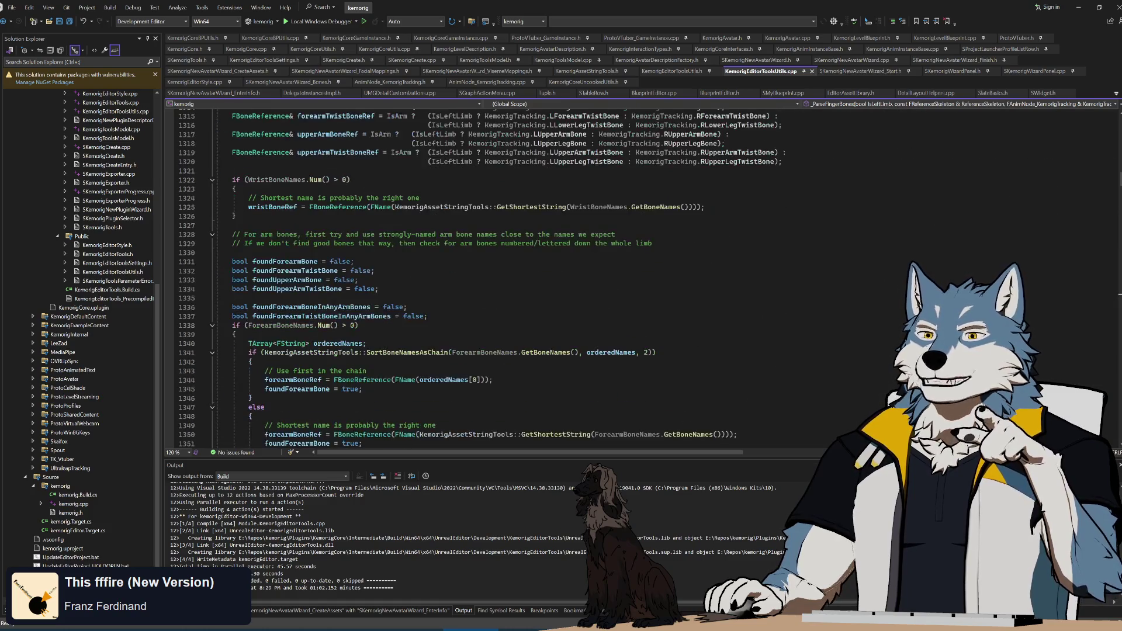
pyautogui.scroll(9, 526, 274)
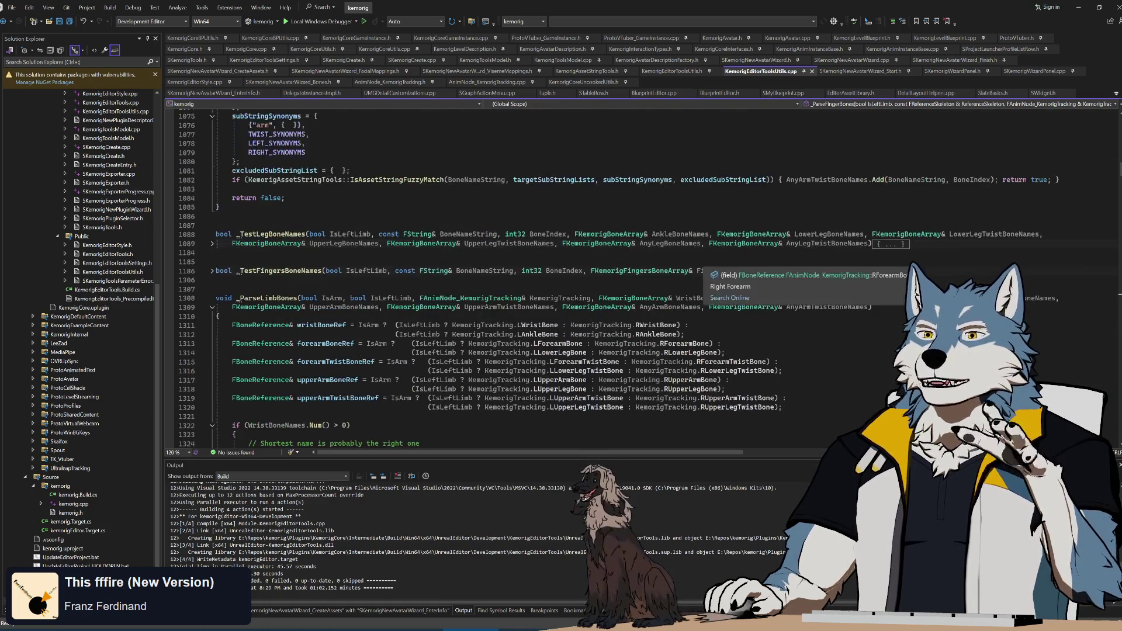
pyautogui.scroll(9, 526, 274)
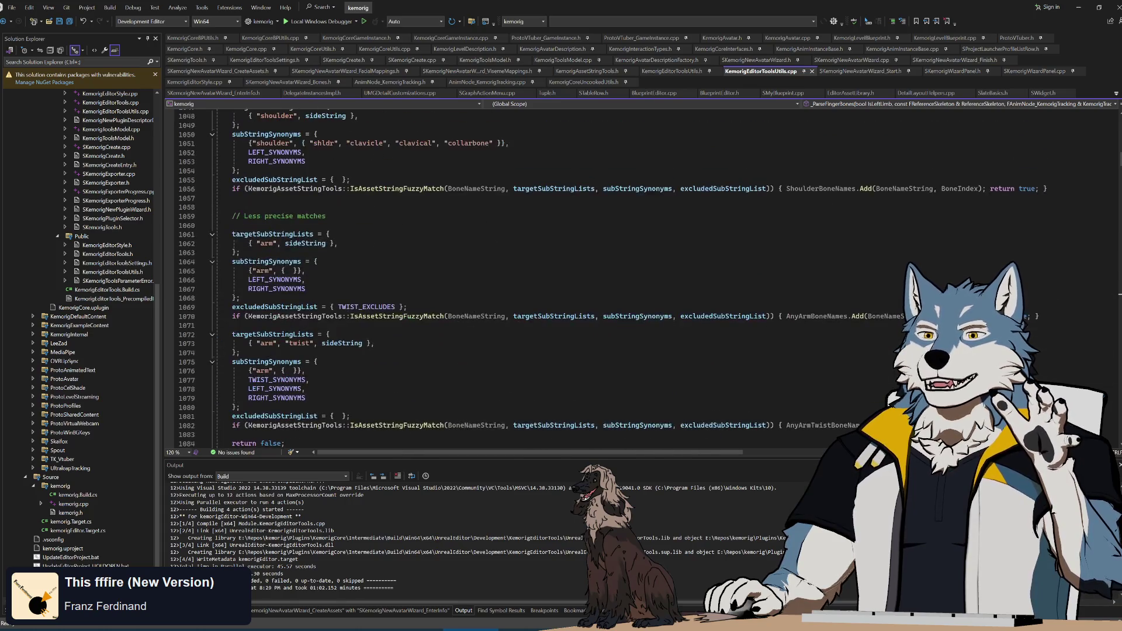
pyautogui.scroll(20, 380, 330)
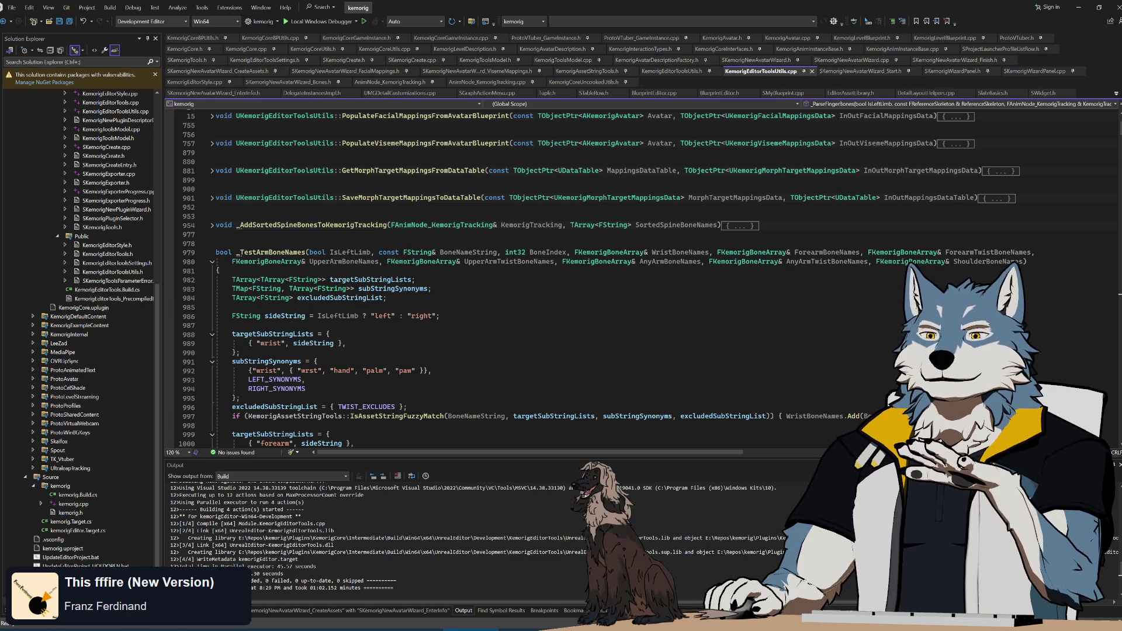
pyautogui.scroll(-3, 526, 280)
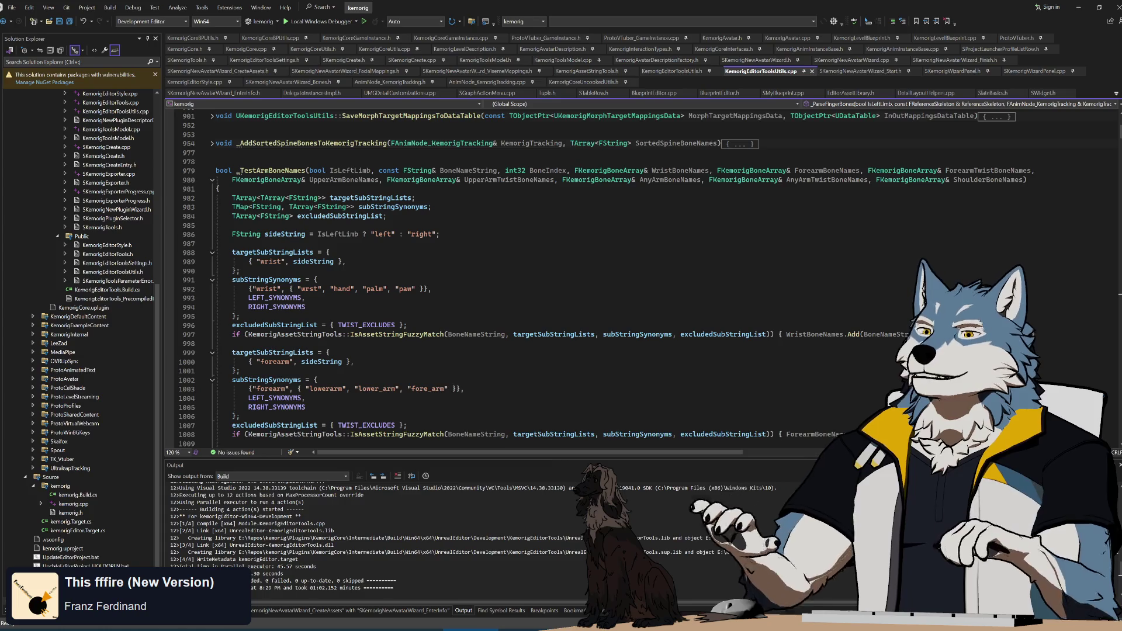
pyautogui.click(212, 180)
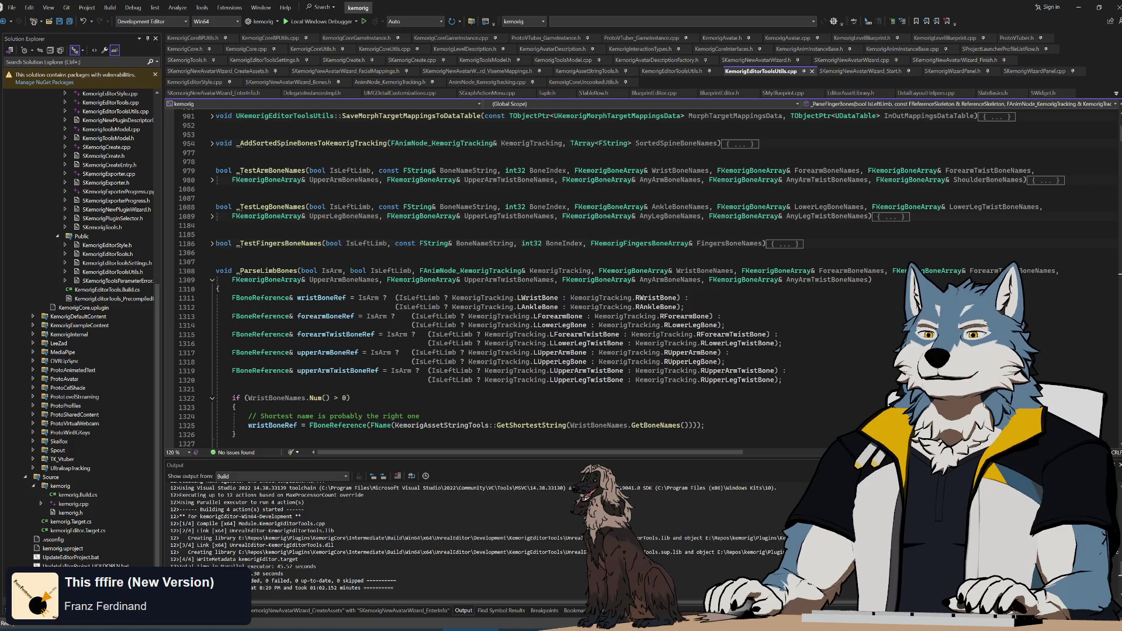
pyautogui.scroll(-6, 212, 180)
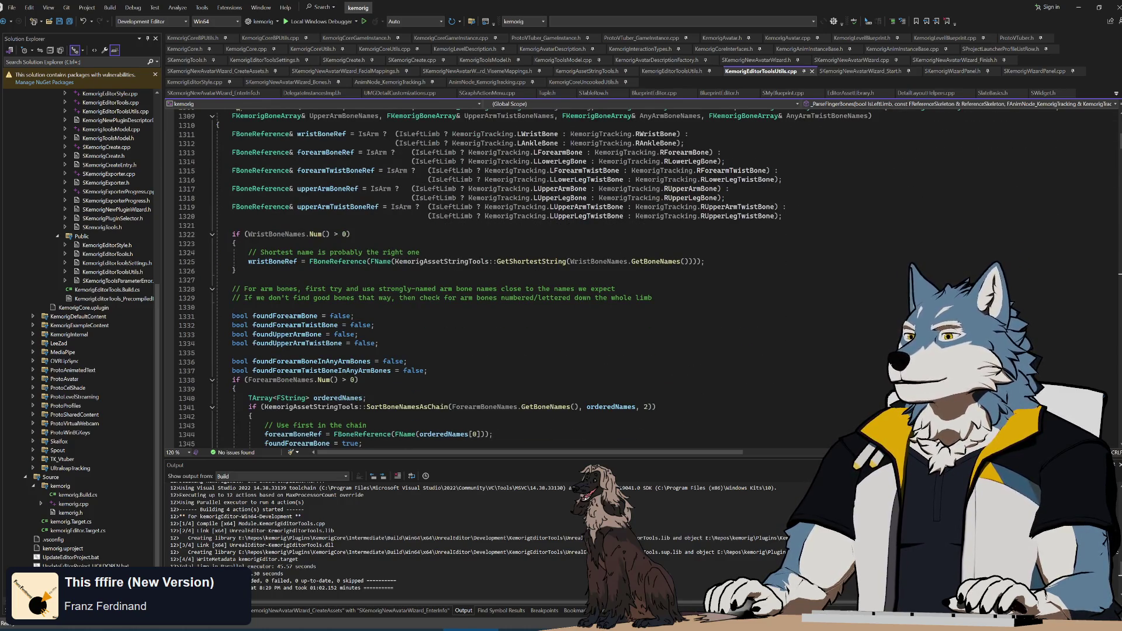
pyautogui.scroll(6, 213, 181)
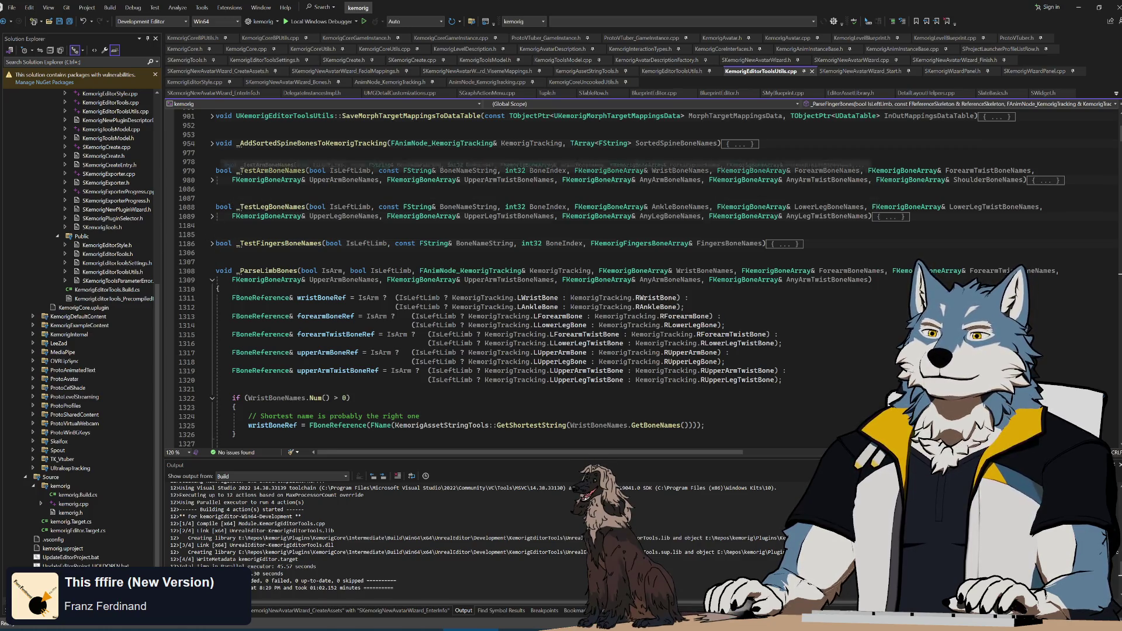
pyautogui.click(212, 180)
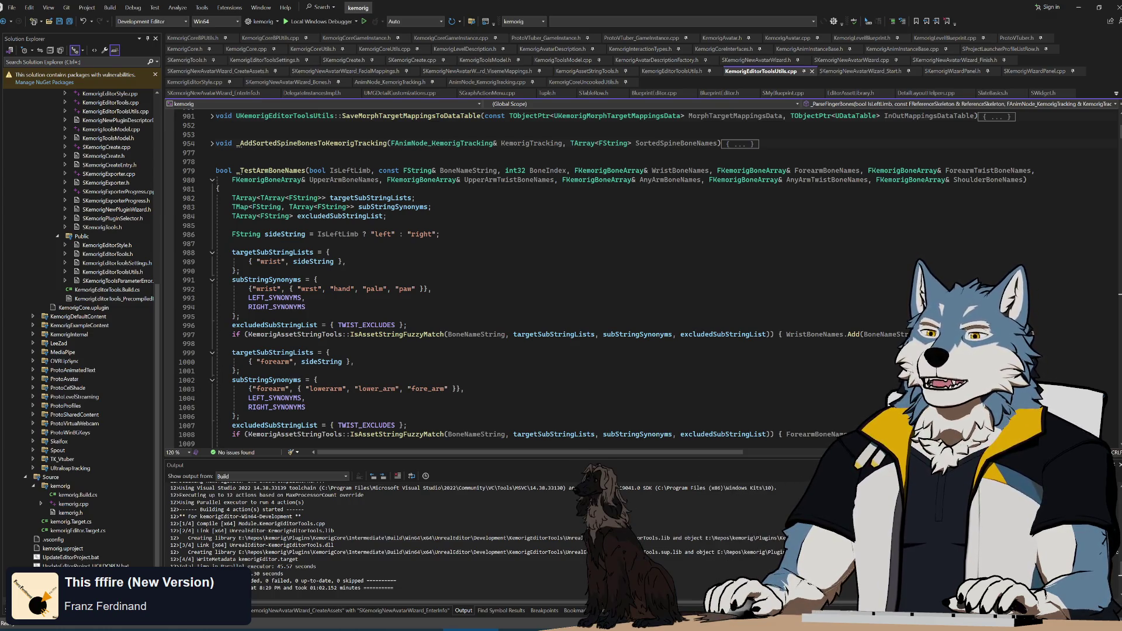
# - Delete 'paw' from the wrist synonym list, save the file, and fold _TestArmBoneNames
pyautogui.moveTo(405, 289)
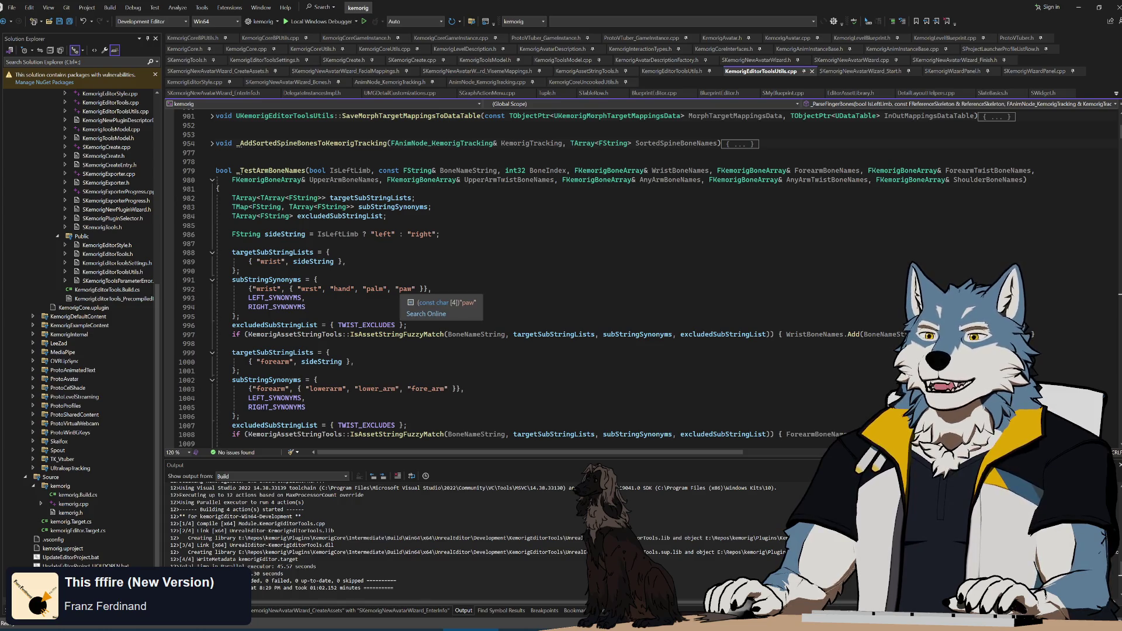
pyautogui.doubleClick(405, 289)
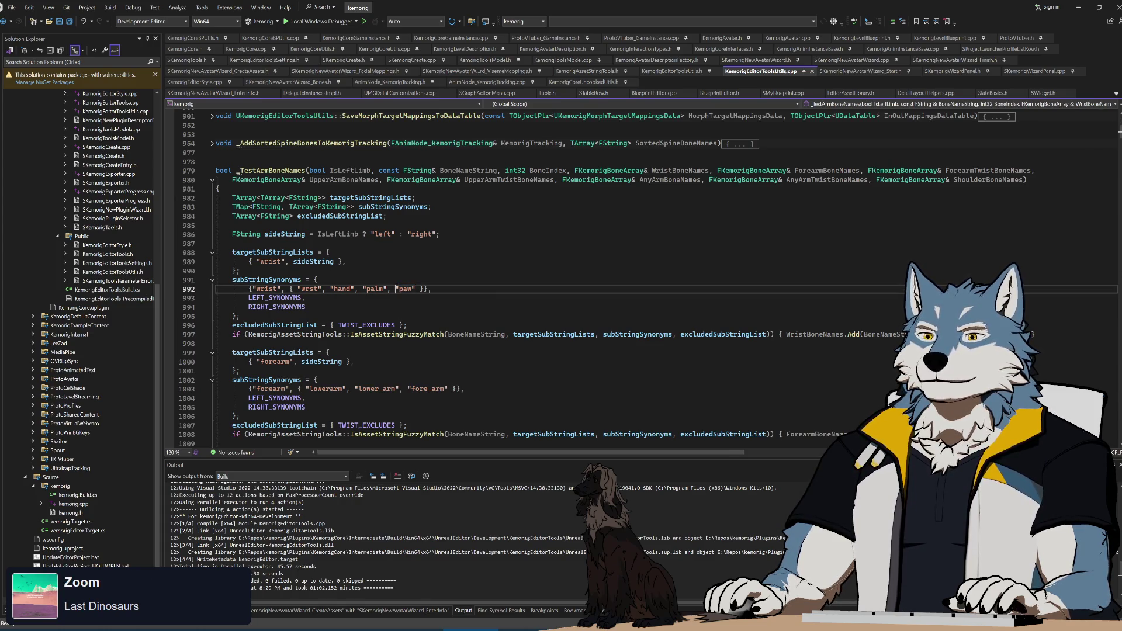
pyautogui.press('Delete')
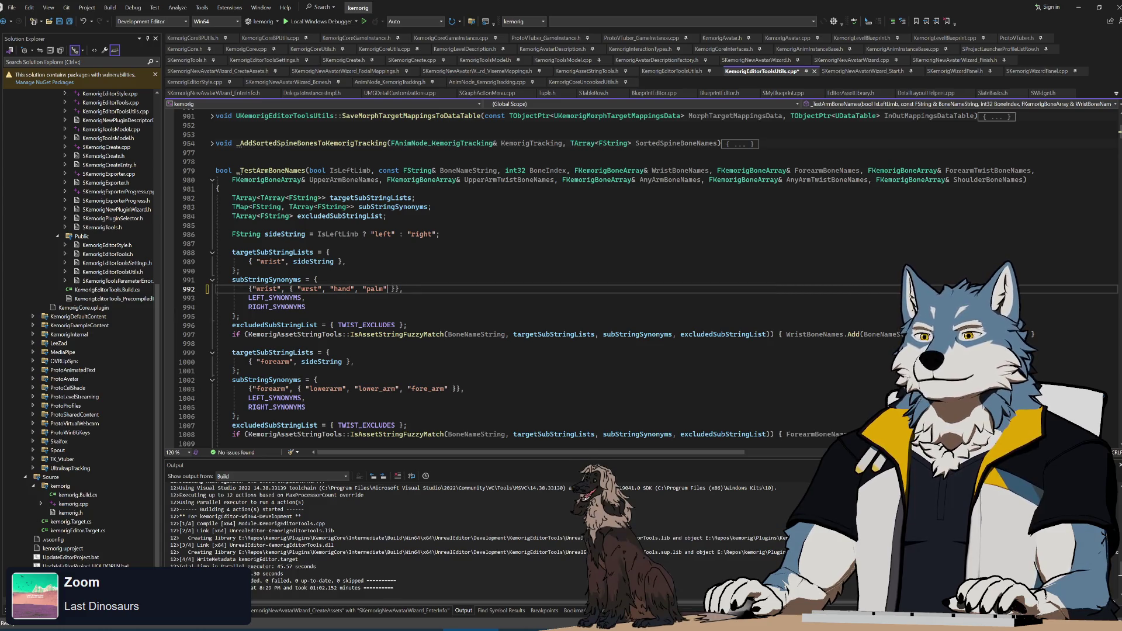
pyautogui.hotkey('ctrl', 's')
pyautogui.click(212, 180)
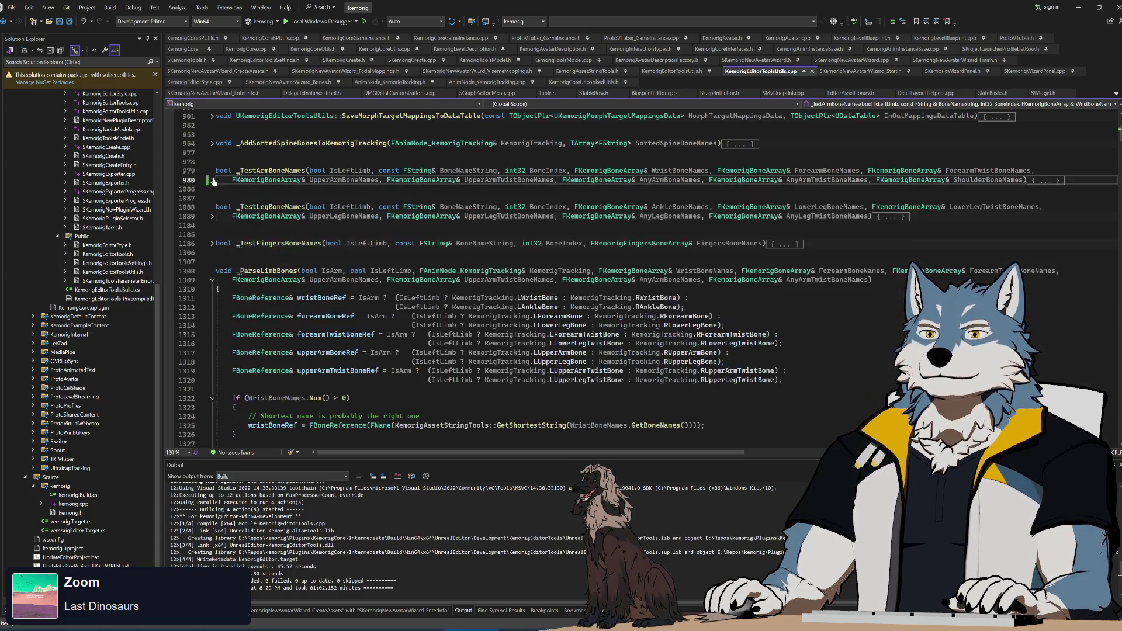
pyautogui.scroll(-2, 212, 179)
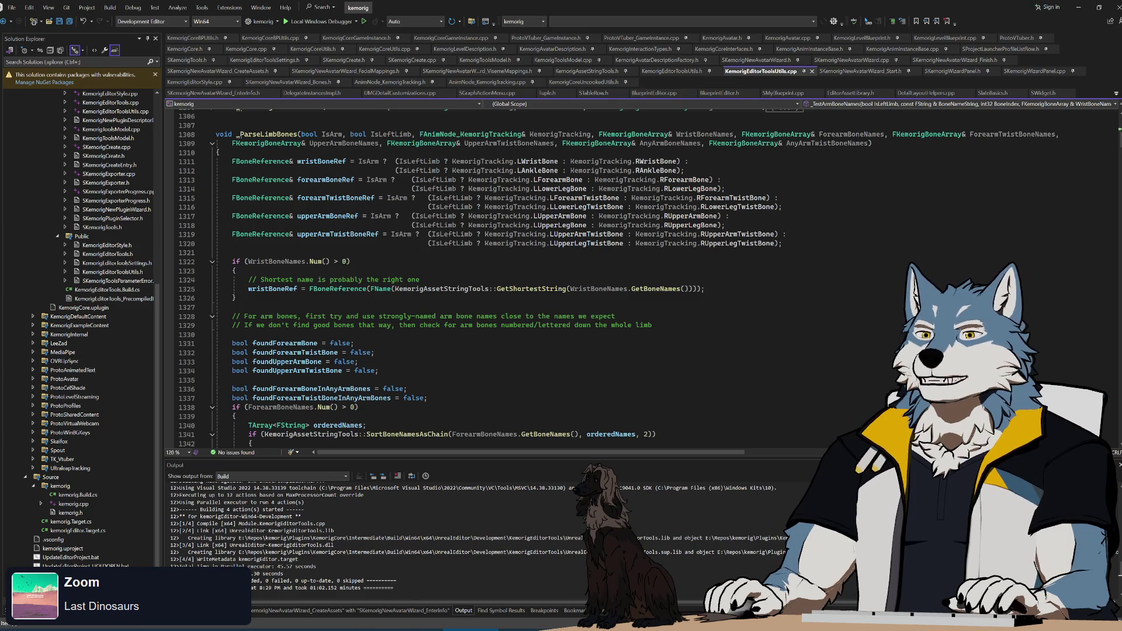
pyautogui.scroll(-4, 328, 182)
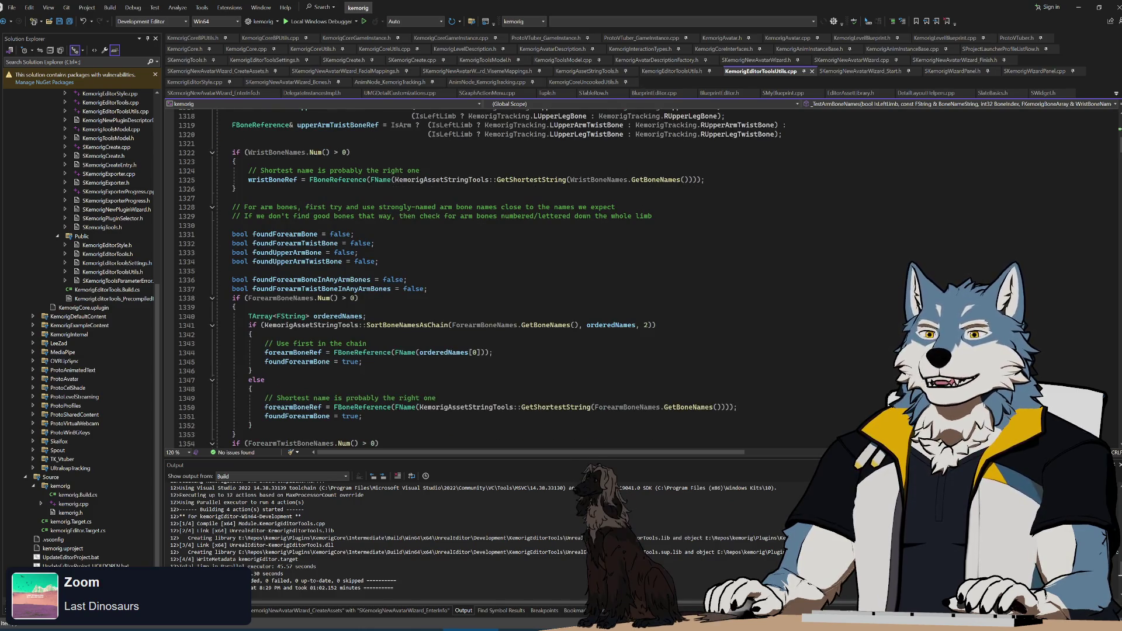
pyautogui.scroll(-4, 327, 181)
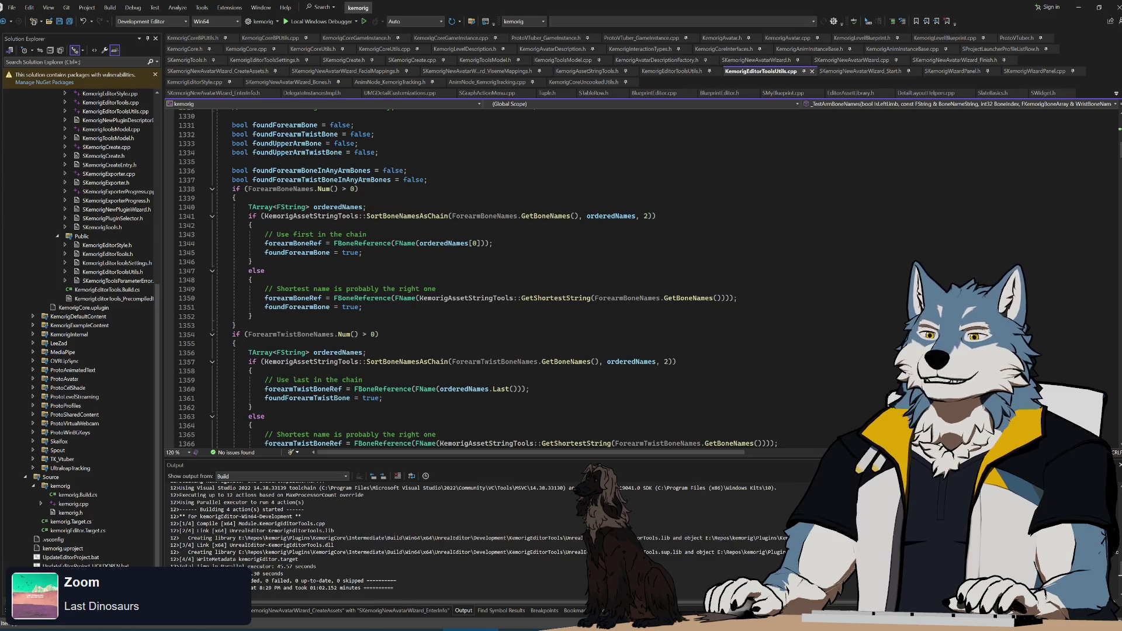
pyautogui.scroll(-2, 480, 281)
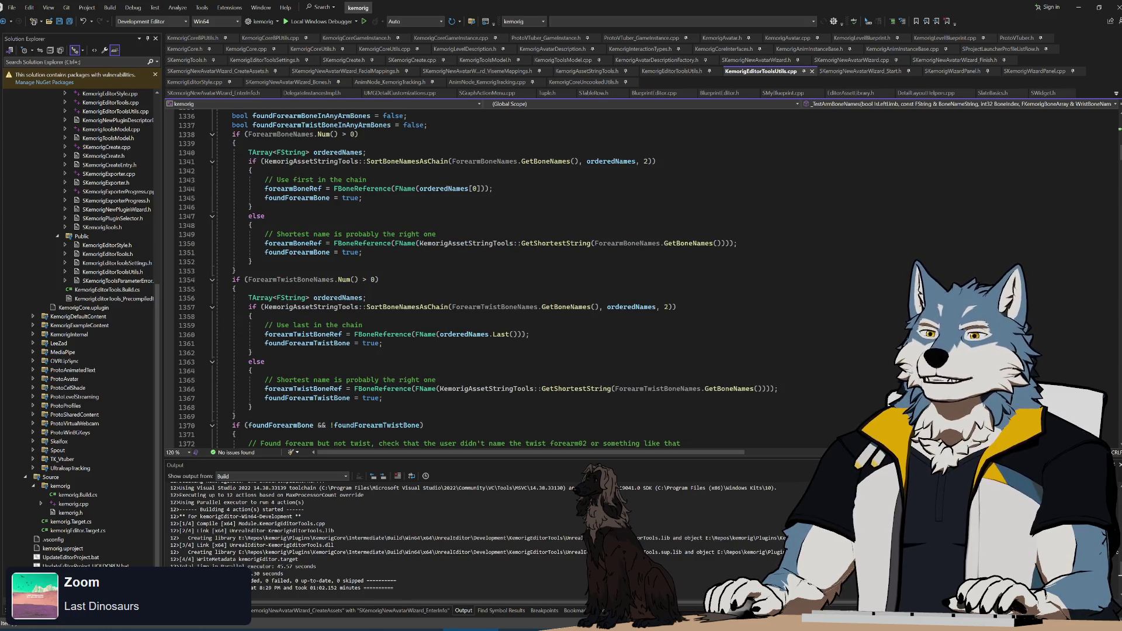
pyautogui.click(234, 134)
pyautogui.hotkey('shift', 'alt', '=')
pyautogui.hotkey('shift', 'alt', '=')
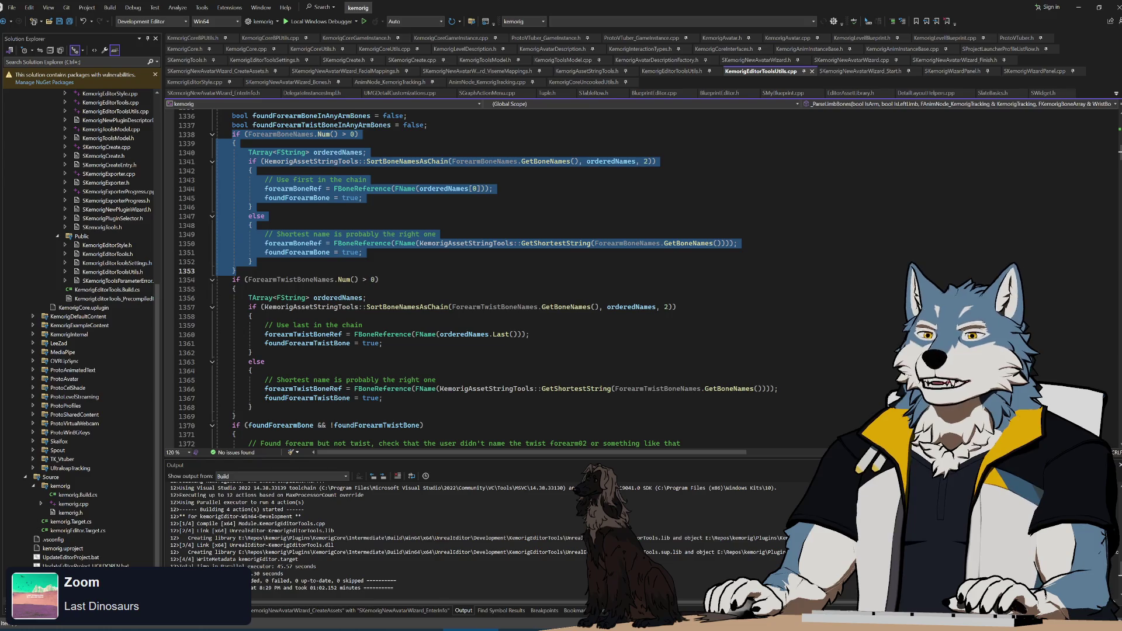
pyautogui.click(445, 199)
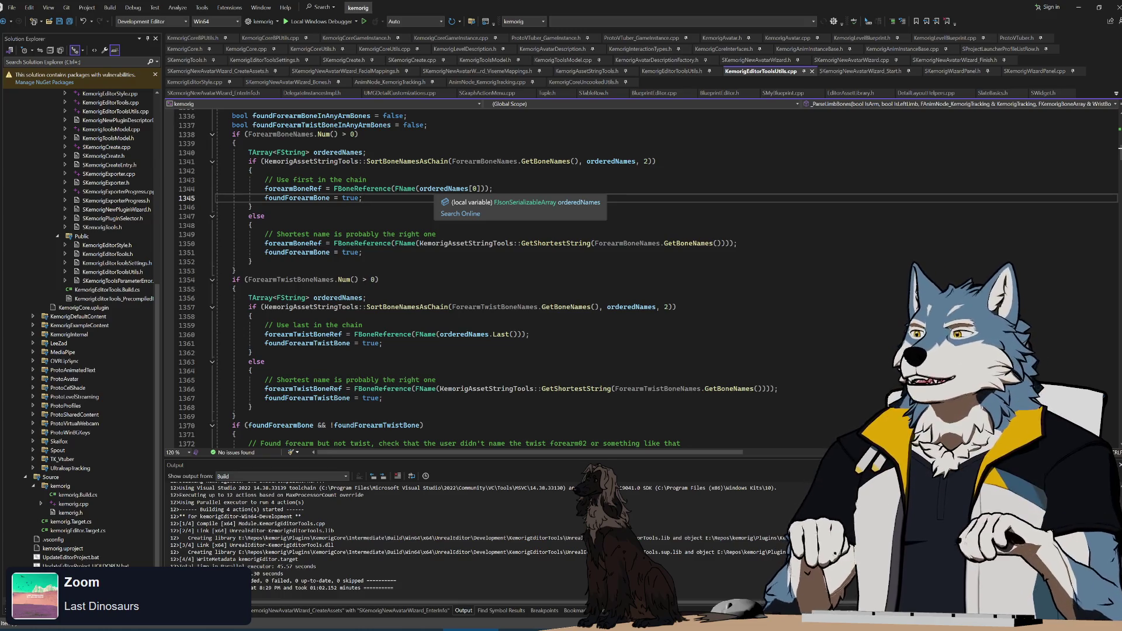
pyautogui.moveTo(409, 188)
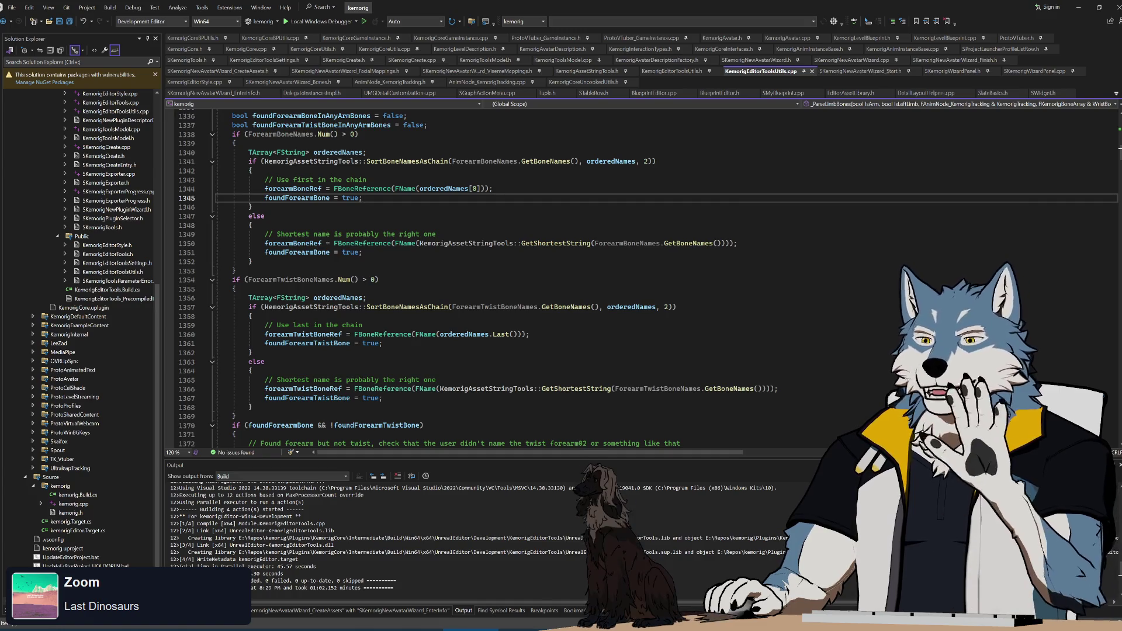
pyautogui.scroll(-1, 649, 280)
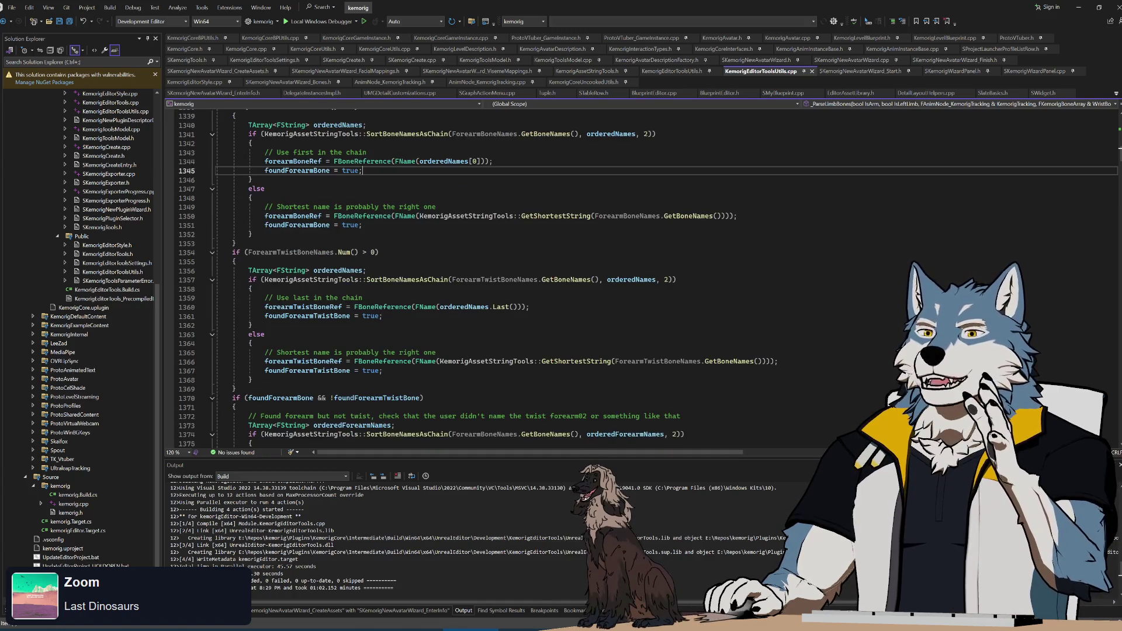
pyautogui.scroll(1, 649, 281)
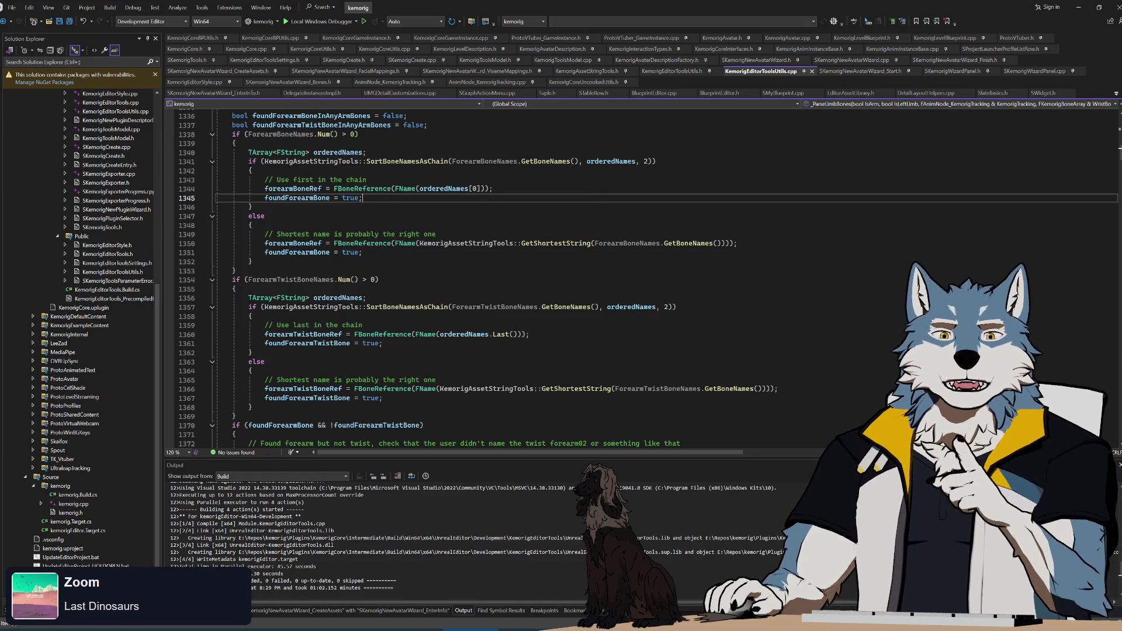
pyautogui.moveTo(264, 179); pyautogui.dragTo(253, 207)
pyautogui.click(363, 197)
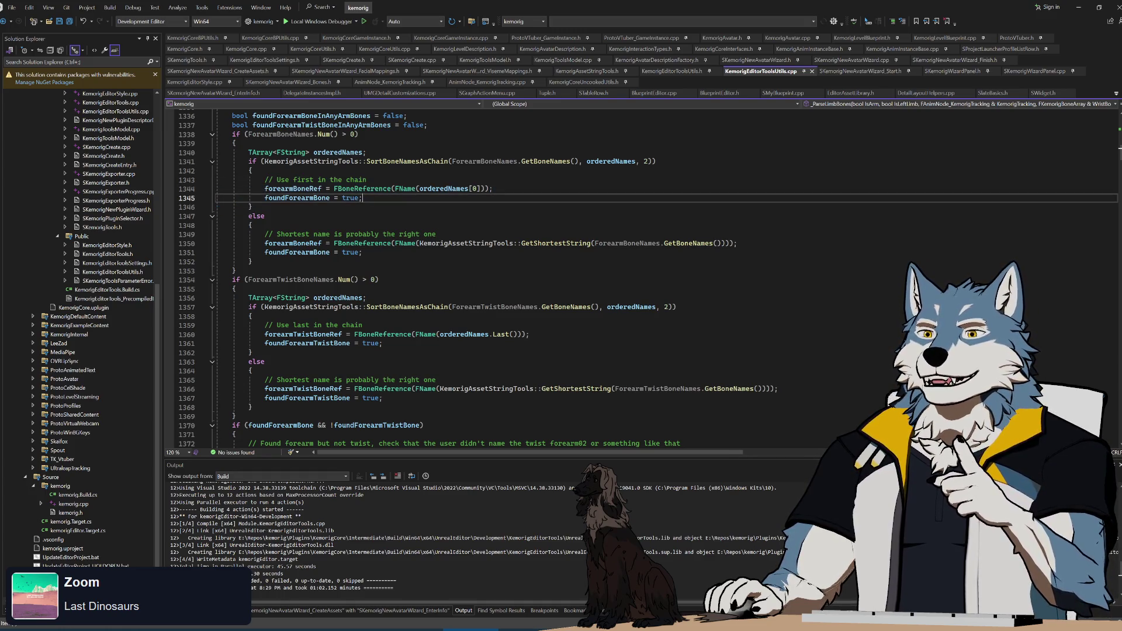
pyautogui.moveTo(265, 234); pyautogui.dragTo(363, 251)
pyautogui.click(363, 252)
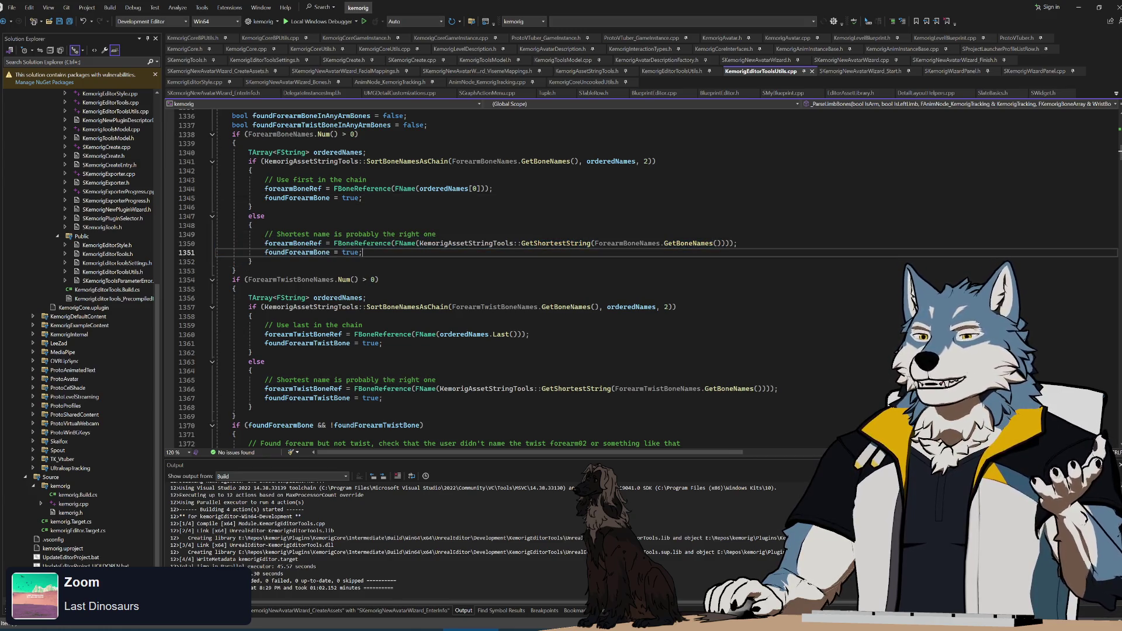
pyautogui.scroll(-2, 643, 280)
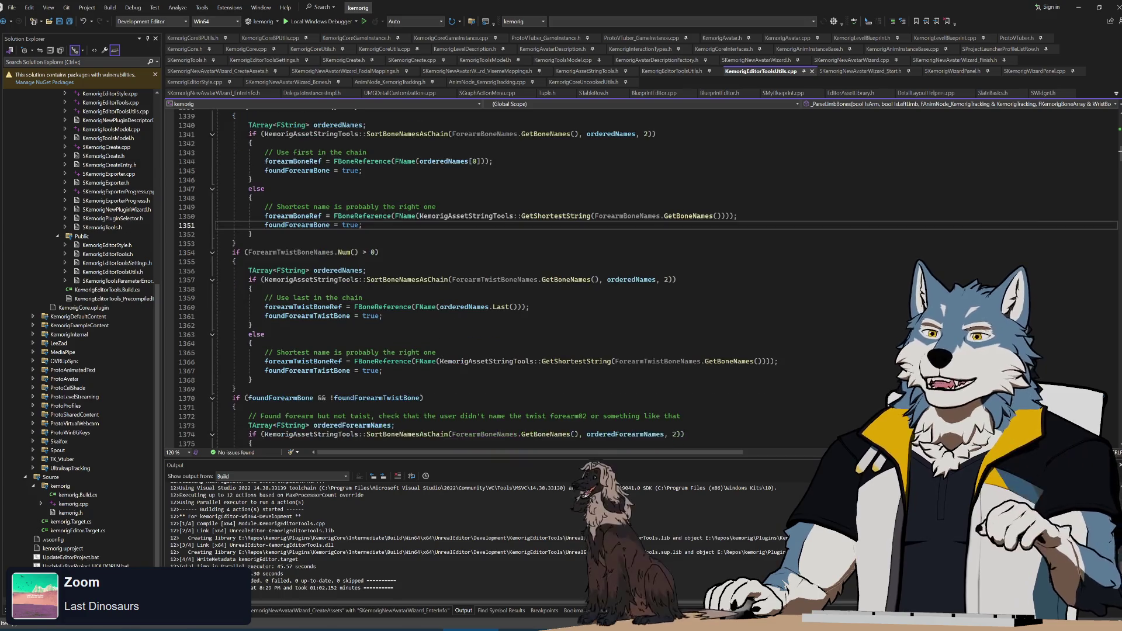
pyautogui.scroll(-2, 643, 280)
pyautogui.moveTo(232, 170)
pyautogui.mouseDown()
pyautogui.moveTo(267, 234)
pyautogui.moveTo(236, 307)
pyautogui.mouseUp()
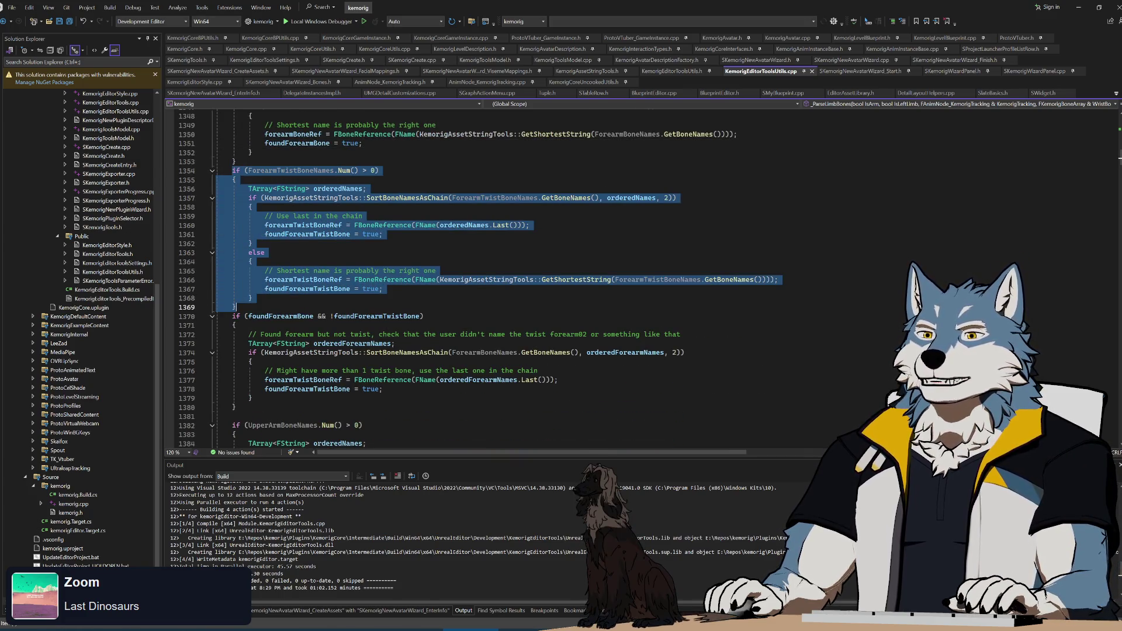
# - Highlight the foundForearmBone and foundForearmTwistBone flags in the forearm parsing code
pyautogui.click(354, 218)
pyautogui.scroll(-3, 354, 218)
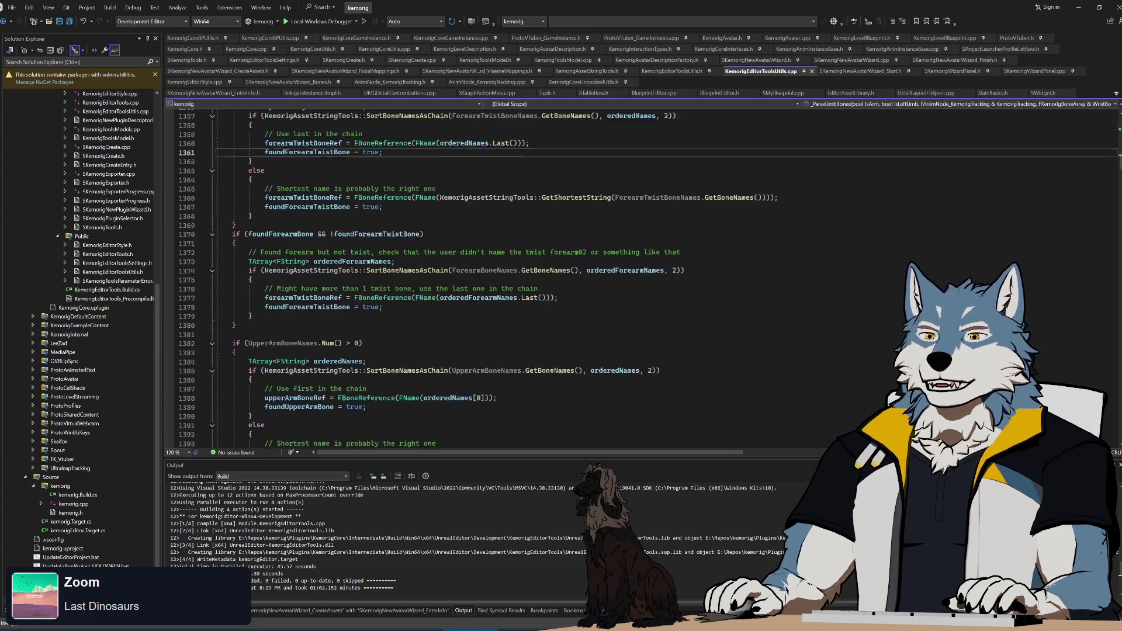
pyautogui.scroll(-1, 354, 218)
pyautogui.moveTo(232, 207)
pyautogui.mouseDown()
pyautogui.moveTo(424, 208)
pyautogui.moveTo(237, 298)
pyautogui.mouseUp()
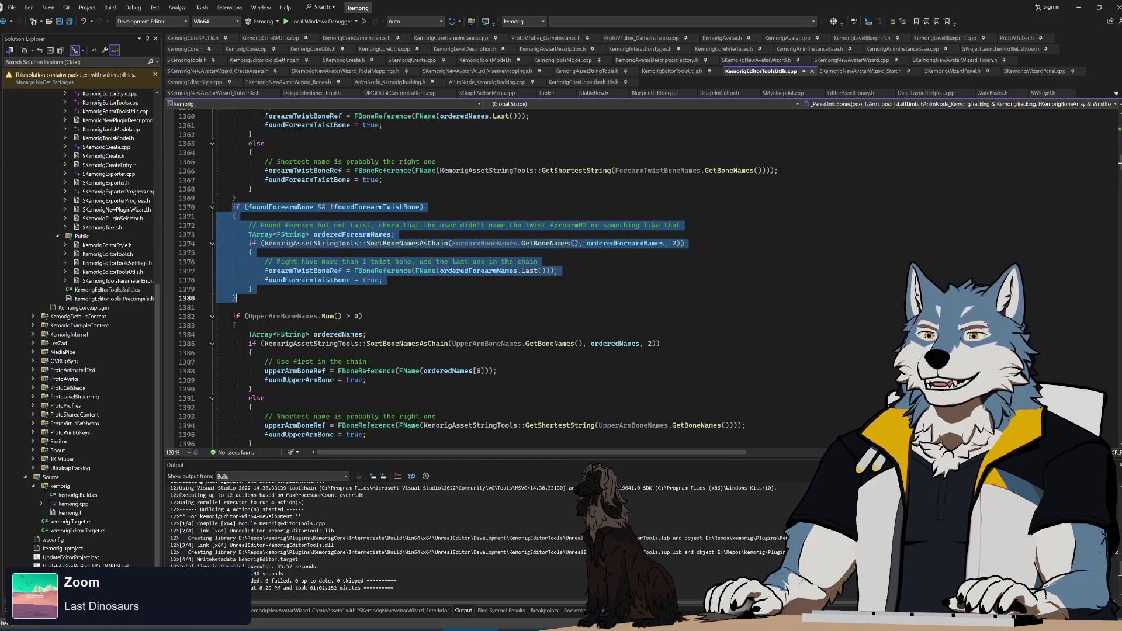
pyautogui.doubleClick(290, 208)
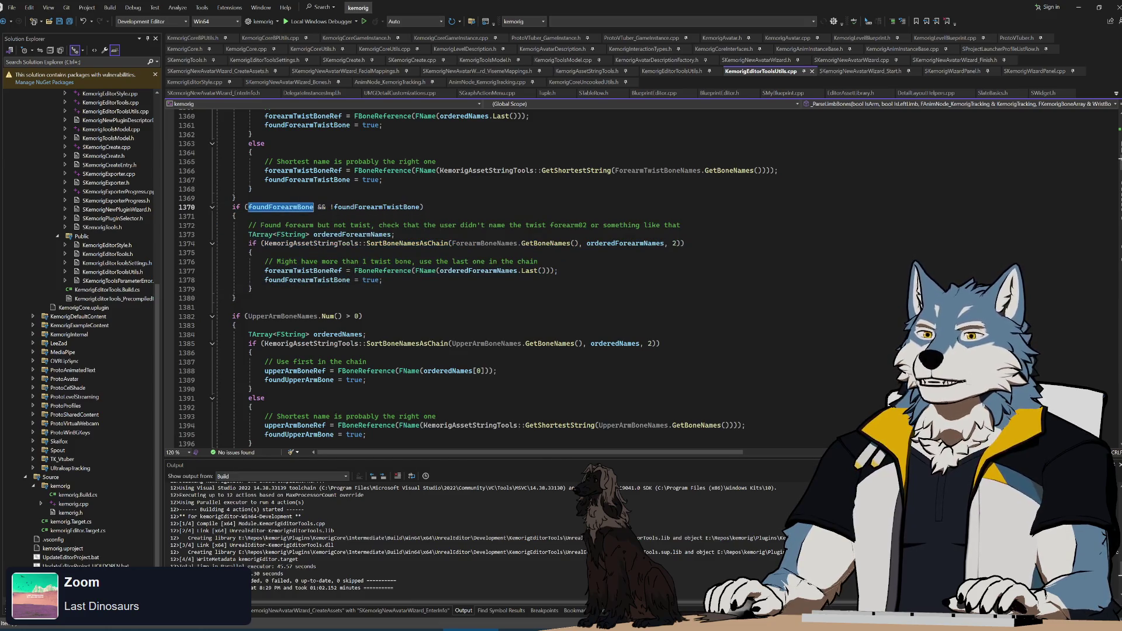
pyautogui.doubleClick(383, 208)
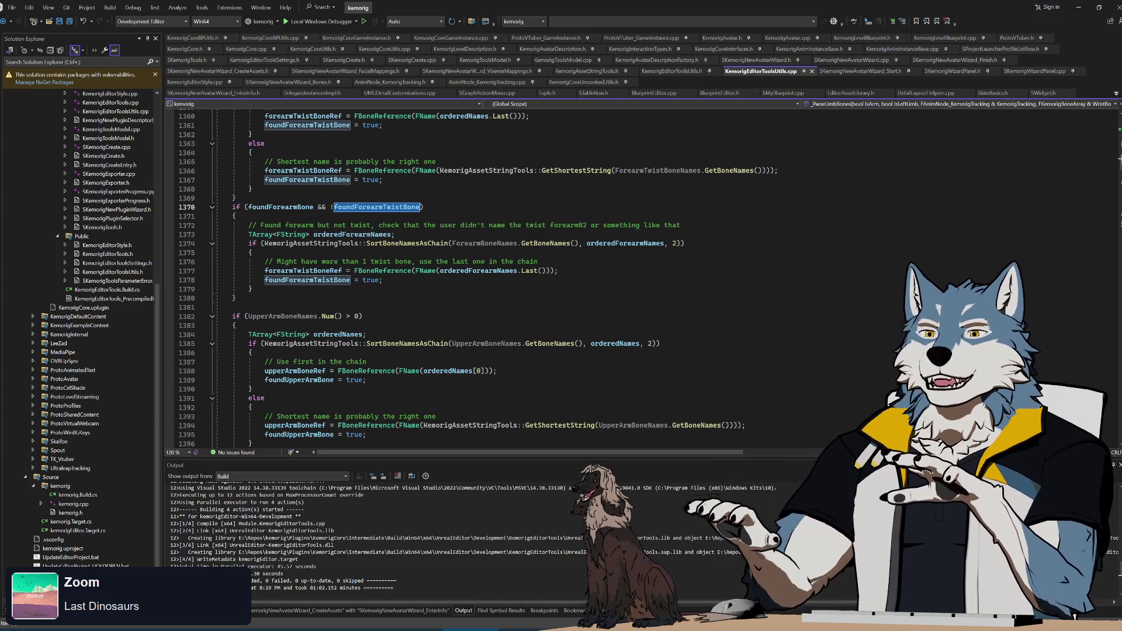
# - Select and review the upper arm twist fallback code
pyautogui.scroll(-5, 456, 263)
pyautogui.scroll(-2, 456, 263)
pyautogui.moveTo(216, 125)
pyautogui.mouseDown()
pyautogui.moveTo(375, 237)
pyautogui.moveTo(456, 202)
pyautogui.moveTo(500, 264)
pyautogui.mouseUp()
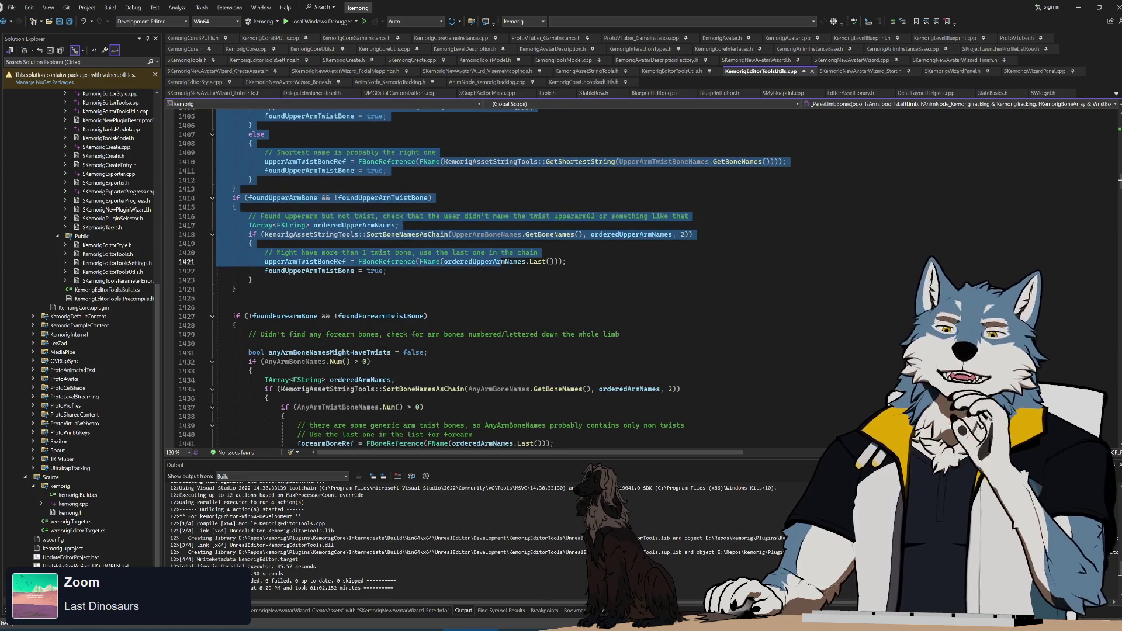
pyautogui.scroll(-3, 408, 265)
pyautogui.scroll(-2, 409, 275)
pyautogui.click(395, 244)
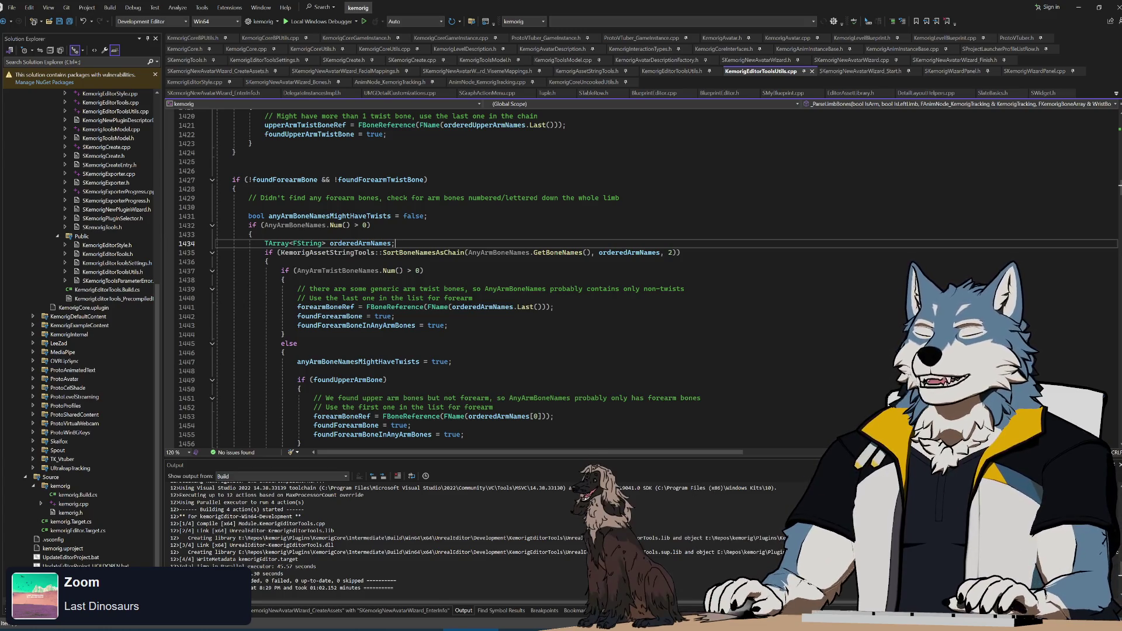
# - Review the no-forearm-found fallback block and its foundForearmBone/foundForearmTwistBone conditions
pyautogui.moveTo(232, 180); pyautogui.dragTo(409, 271)
pyautogui.click(374, 225)
pyautogui.click(295, 182)
pyautogui.click(380, 180)
pyautogui.click(258, 234)
# - Scroll through the AnyArmBoneNames branch and the remaining arm-bone parsing code
pyautogui.scroll(-1, 257, 234)
pyautogui.scroll(-2, 503, 275)
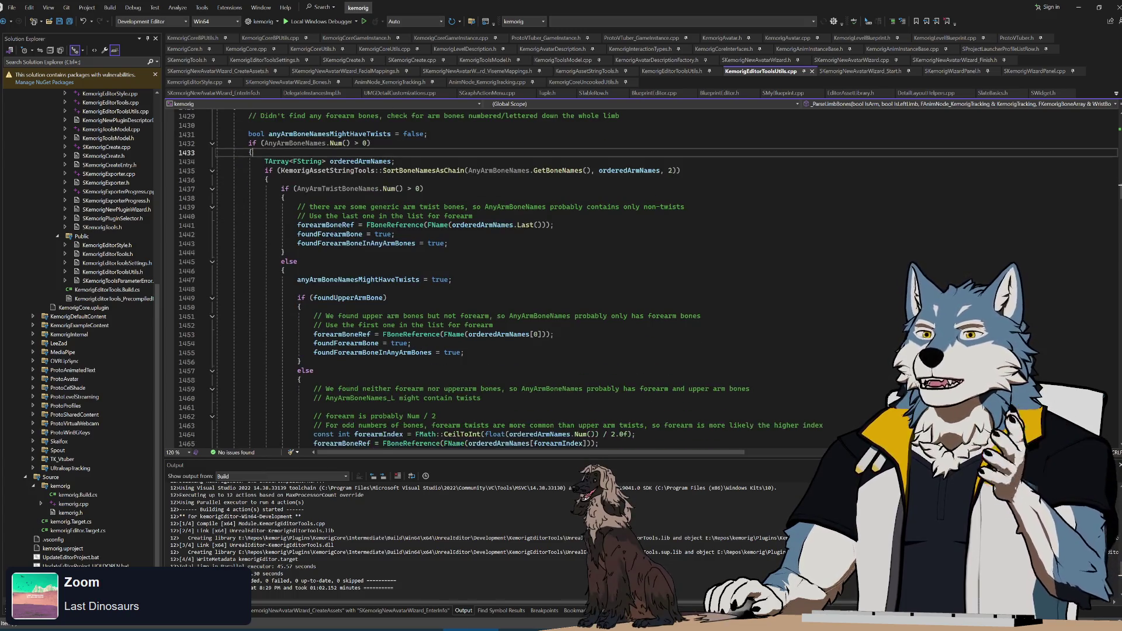
pyautogui.scroll(1, 502, 275)
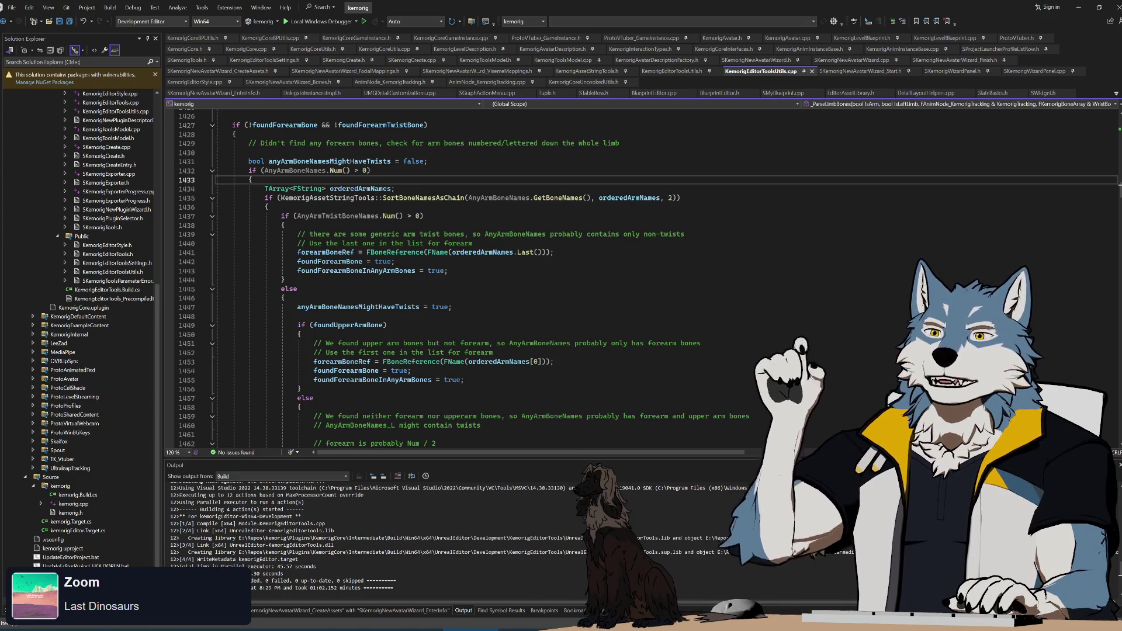
pyautogui.scroll(-1, 643, 275)
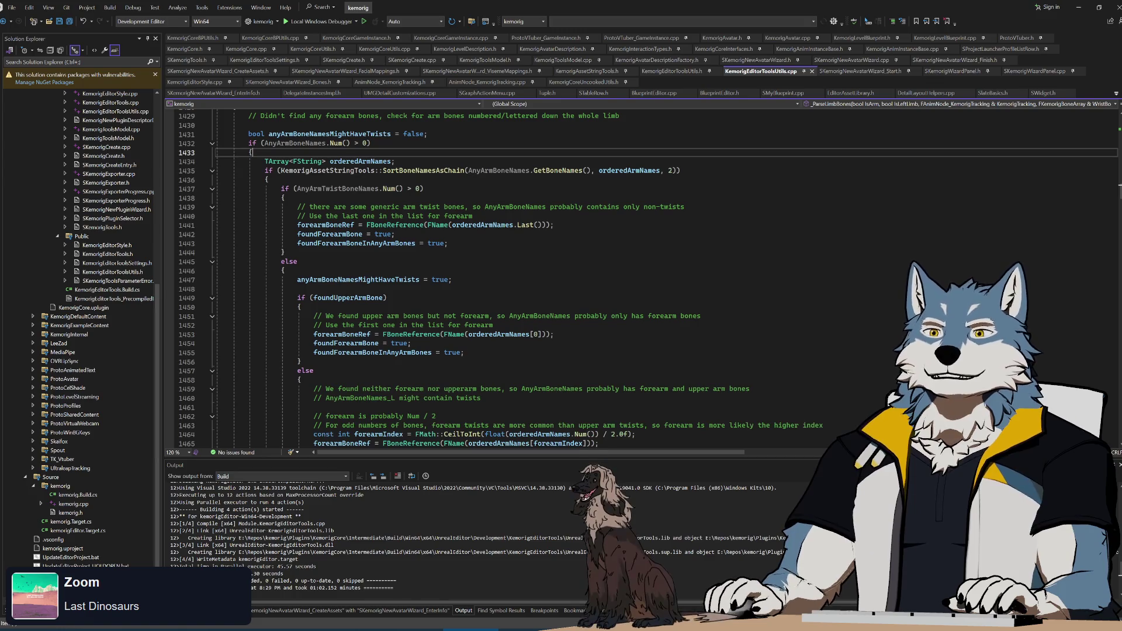
pyautogui.scroll(-12, 643, 280)
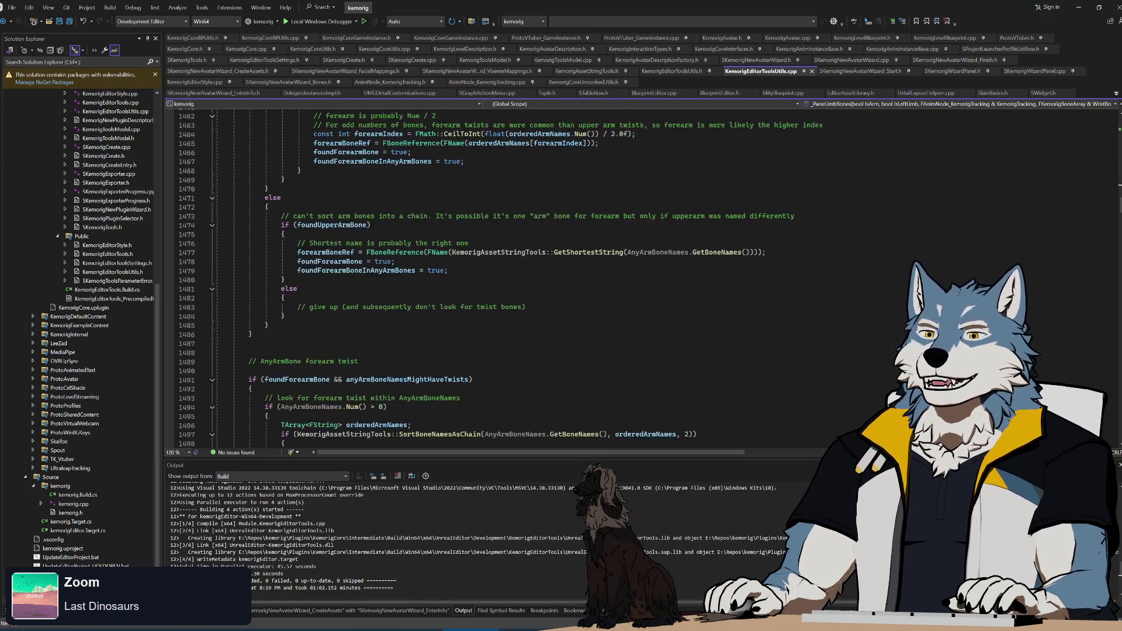
pyautogui.scroll(13, 502, 280)
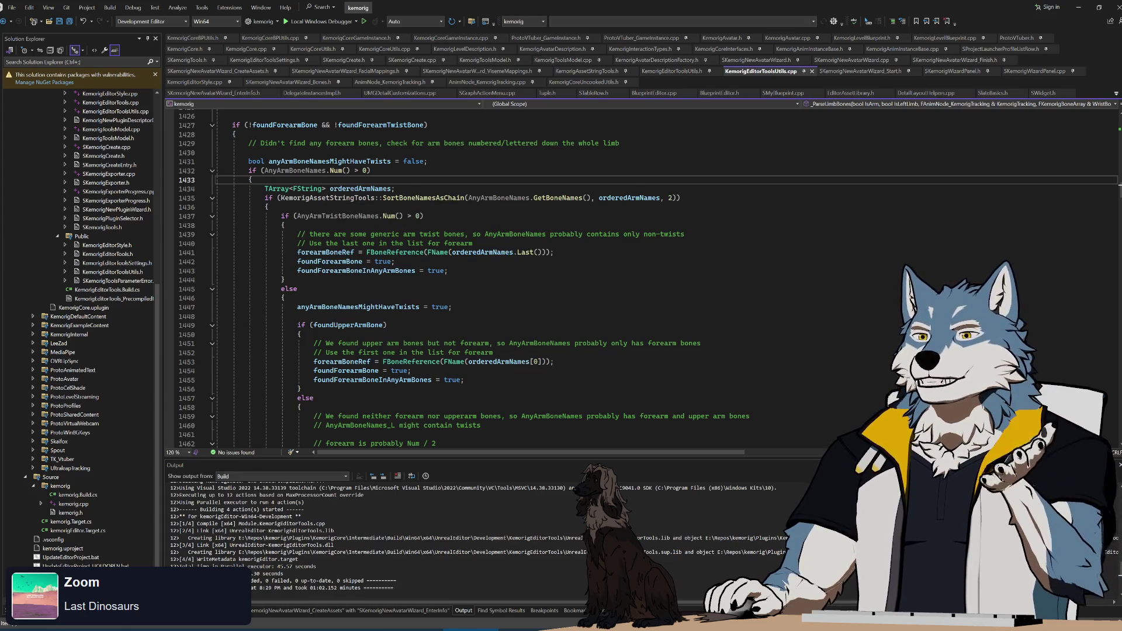
pyautogui.scroll(-1, 496, 278)
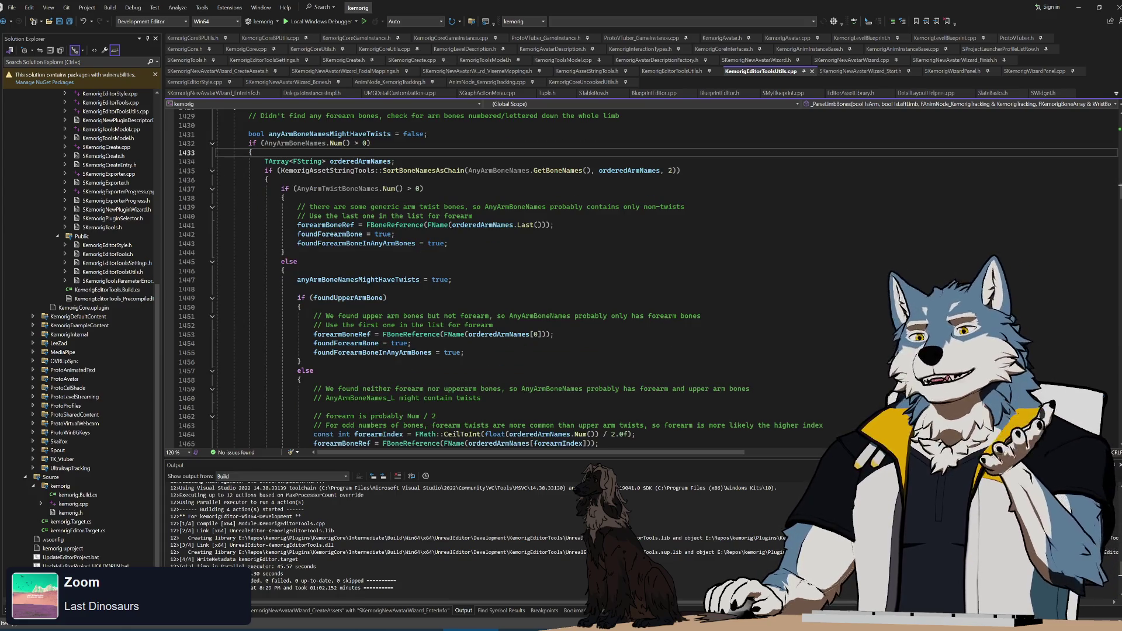
pyautogui.scroll(-2, 497, 278)
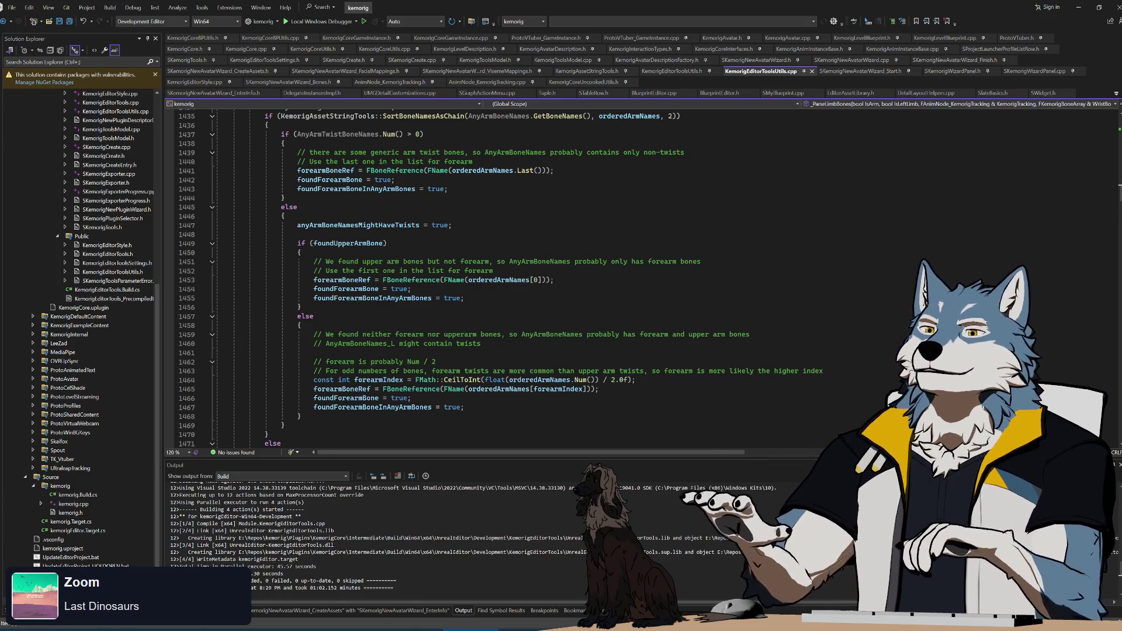
pyautogui.scroll(-7, 502, 281)
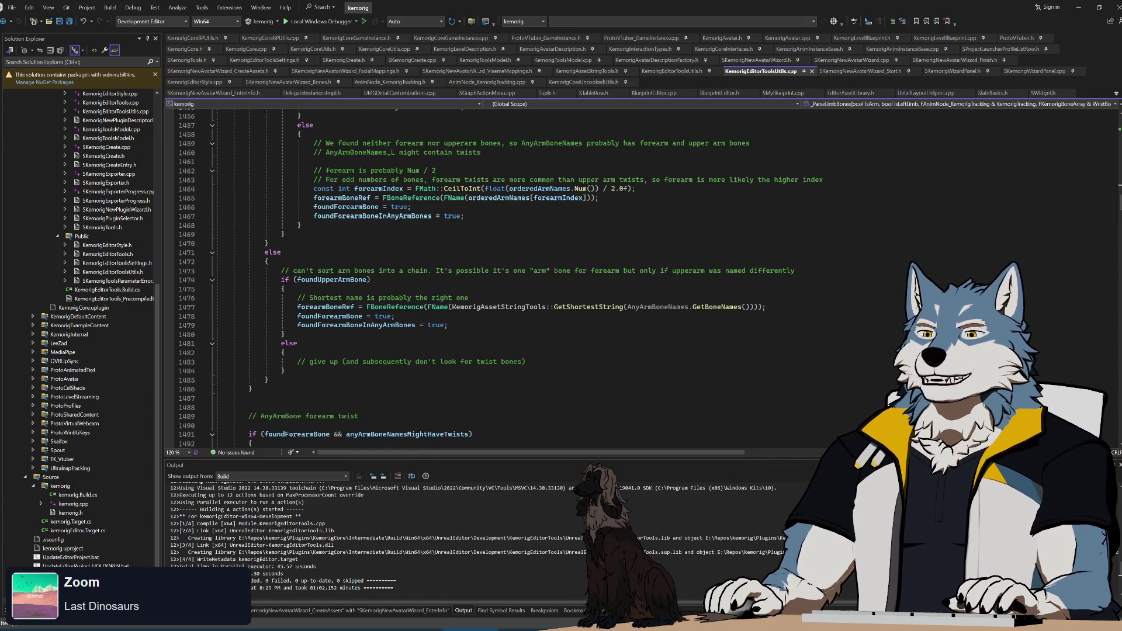
pyautogui.scroll(20, 502, 281)
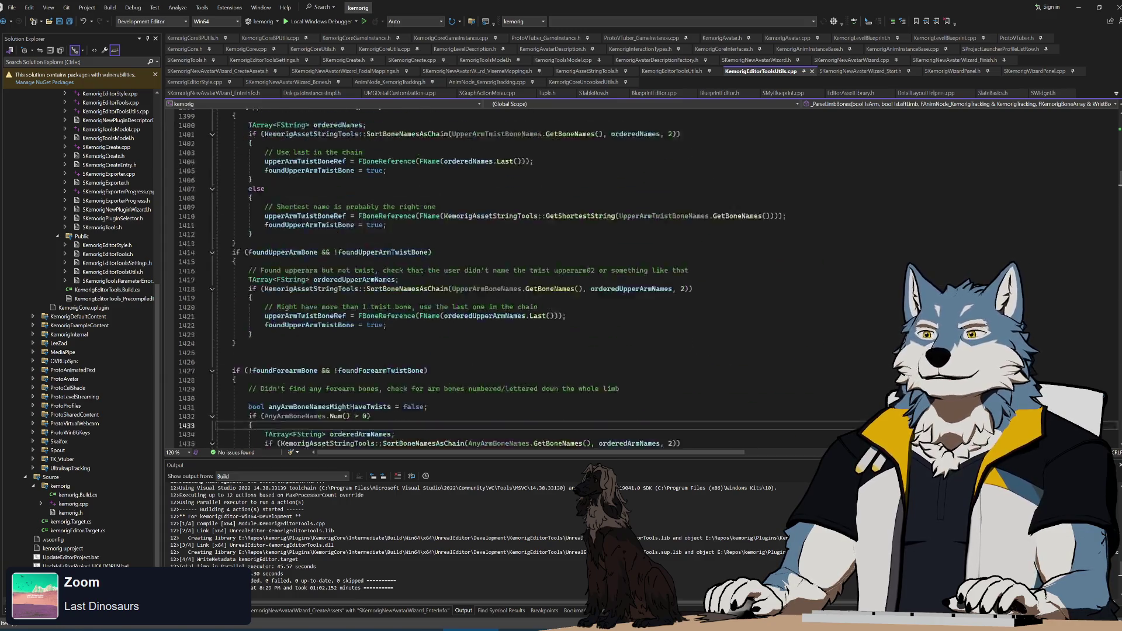
pyautogui.scroll(-4, 211, 319)
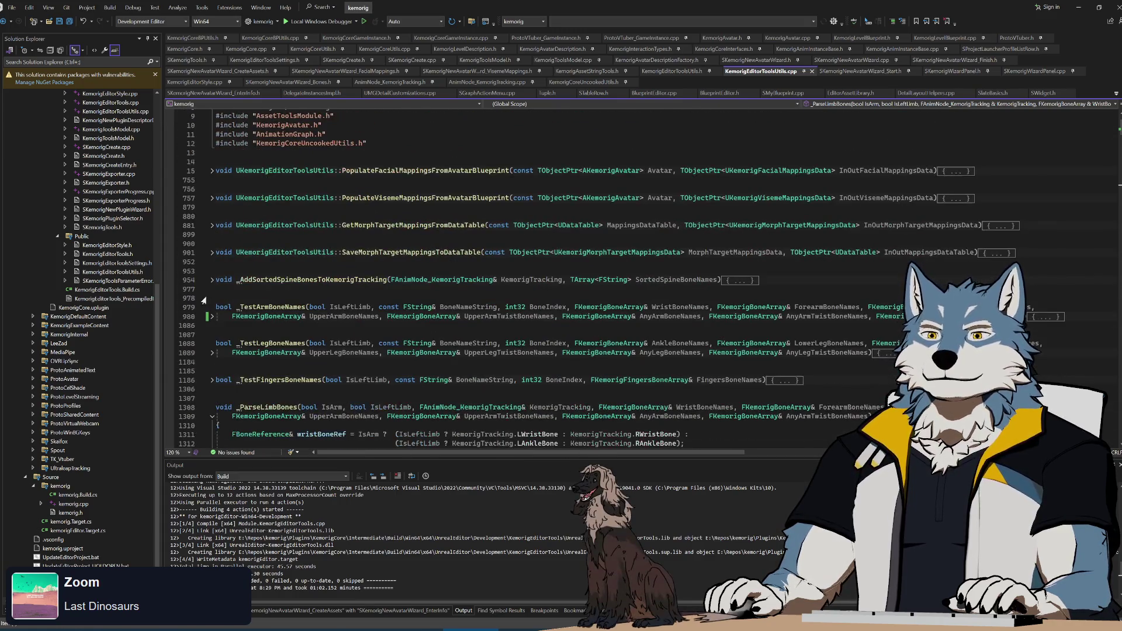
# - Expand _TestArmBoneNames and highlight its wrist synonym block: "wrist", "wrst", "hand", "palm"
pyautogui.click(212, 319)
pyautogui.scroll(-3, 503, 281)
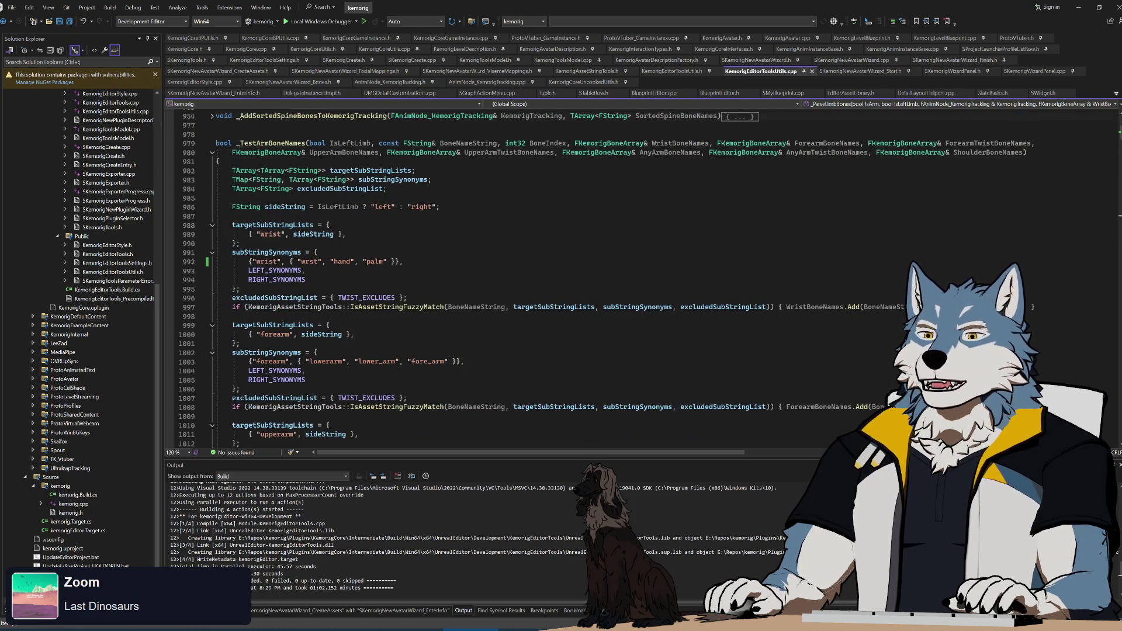
pyautogui.scroll(-1, 238, 117)
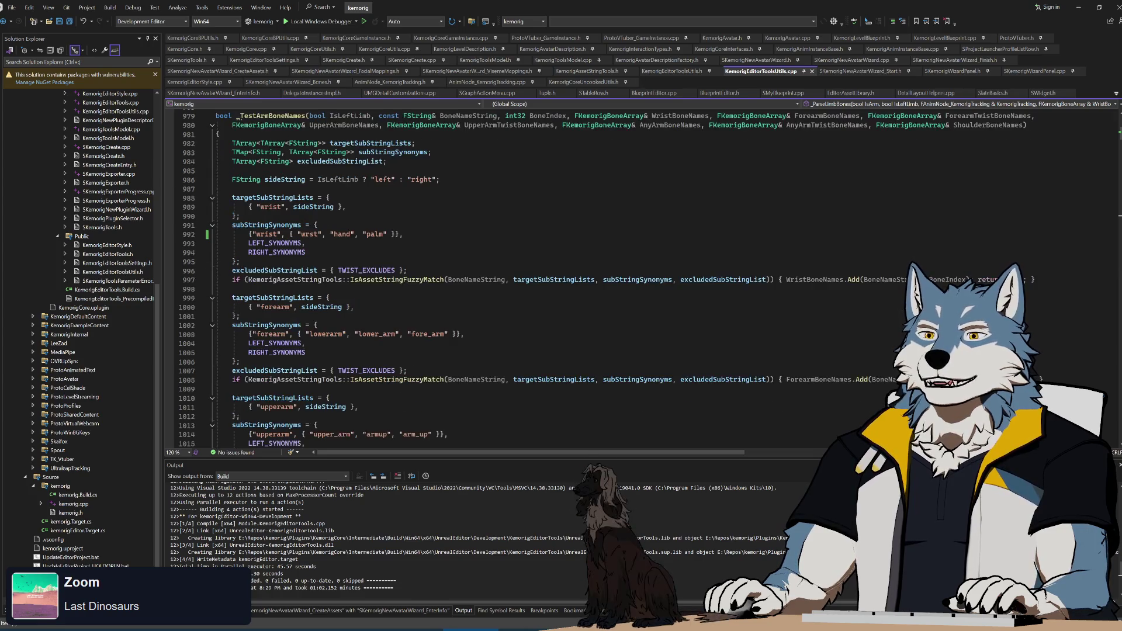
pyautogui.moveTo(216, 198); pyautogui.dragTo(307, 253)
pyautogui.click(240, 262)
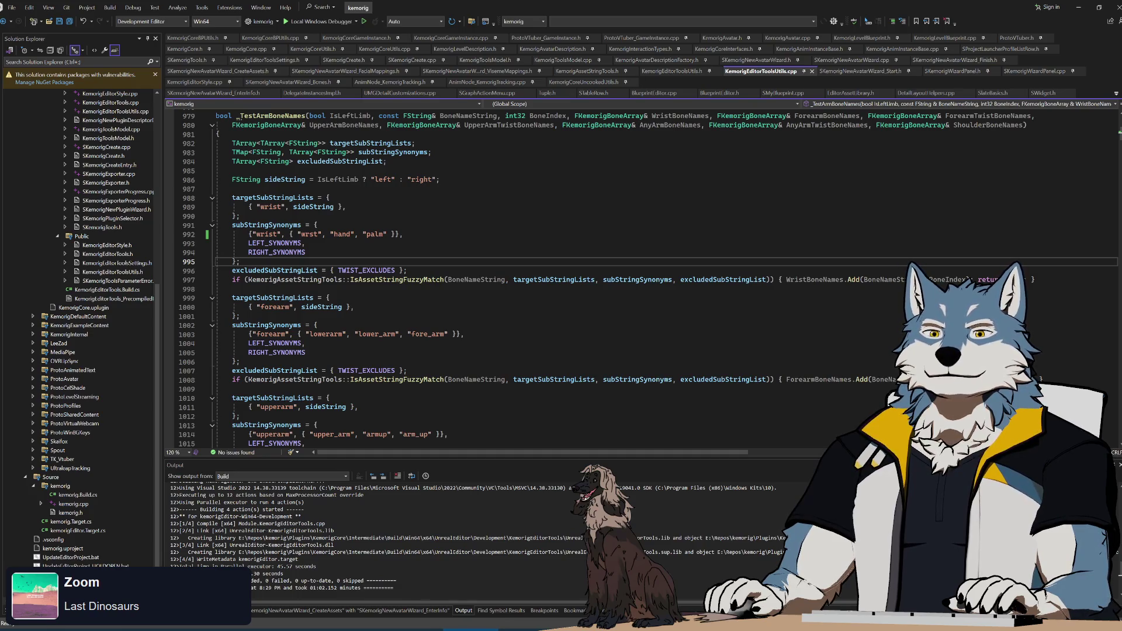
pyautogui.click(306, 243)
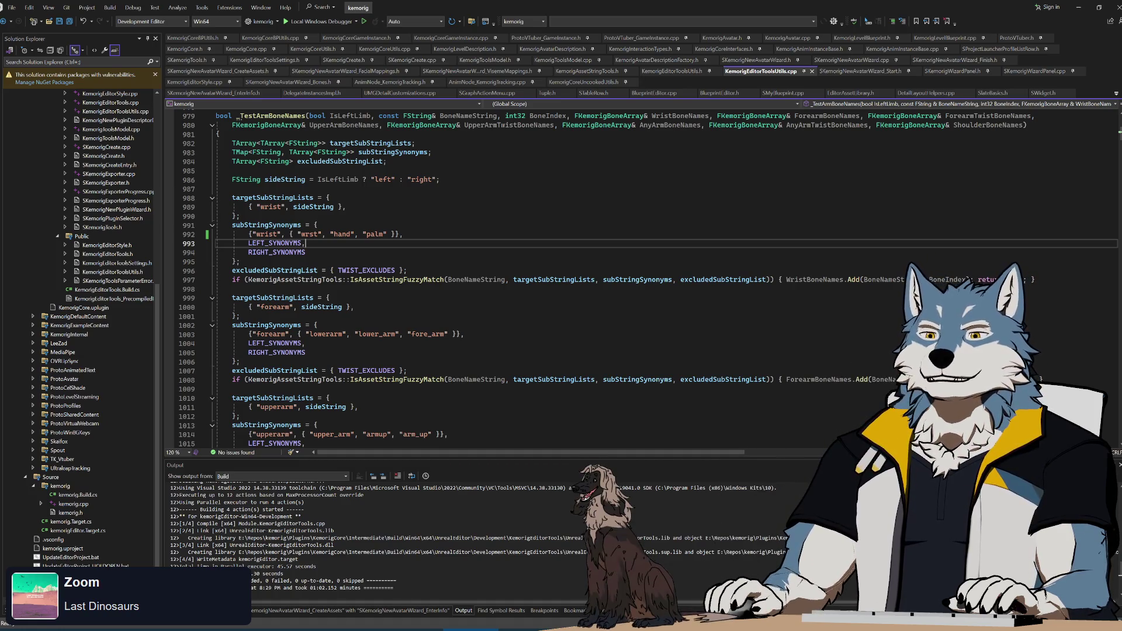
pyautogui.press('Up')
pyautogui.press('End')
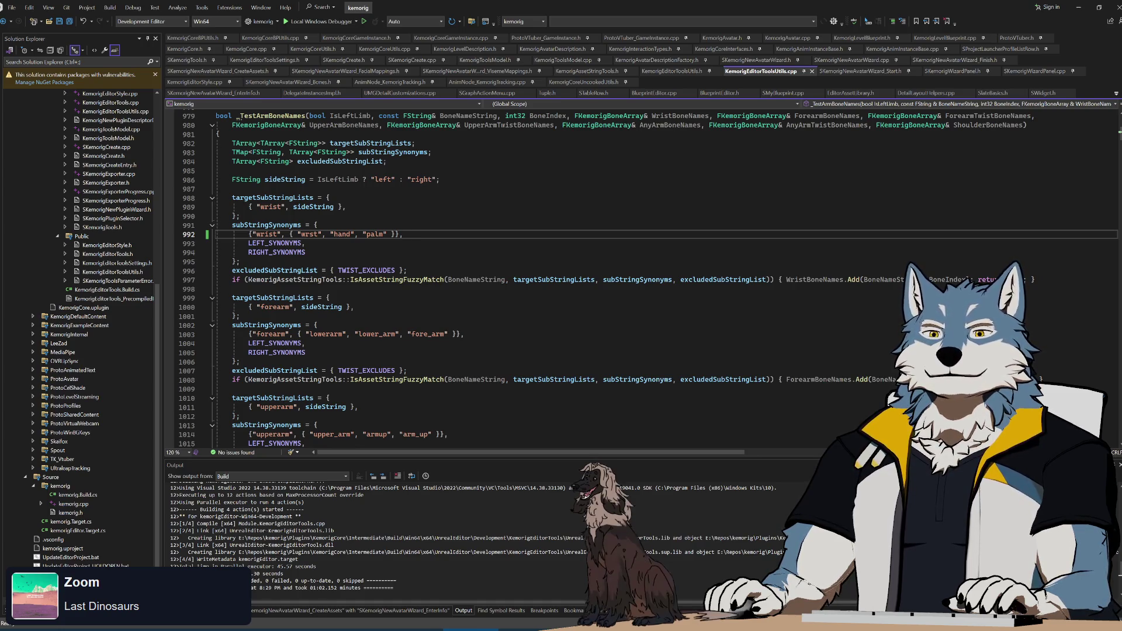
pyautogui.scroll(-3, 649, 279)
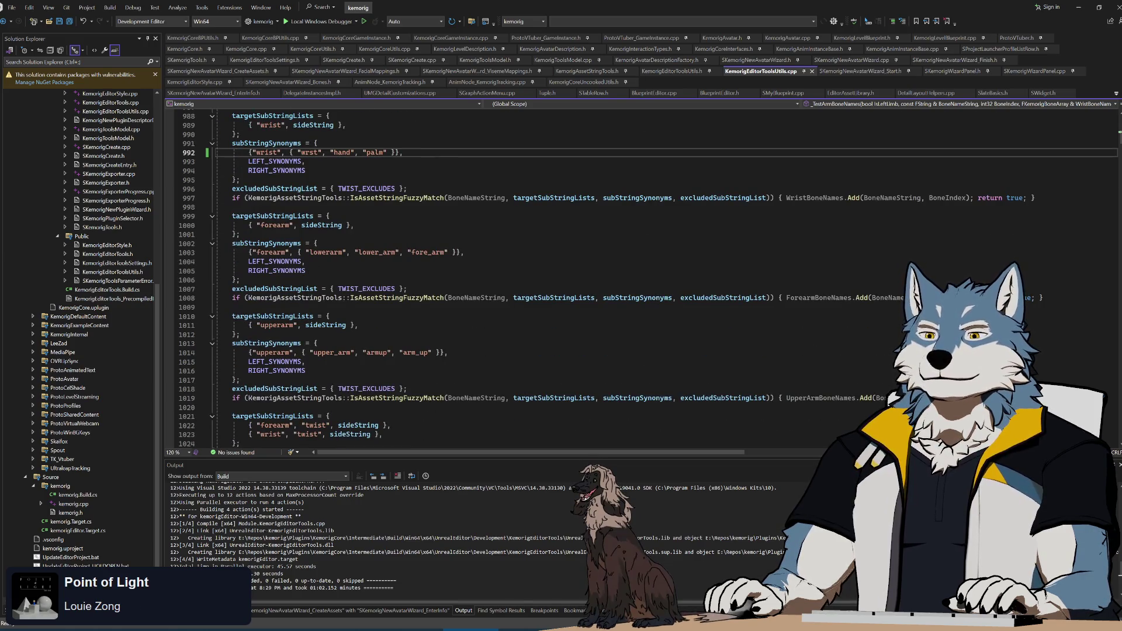
# - Review the forearm synonym line in _TestArmBoneNames
pyautogui.moveTo(560, 298)
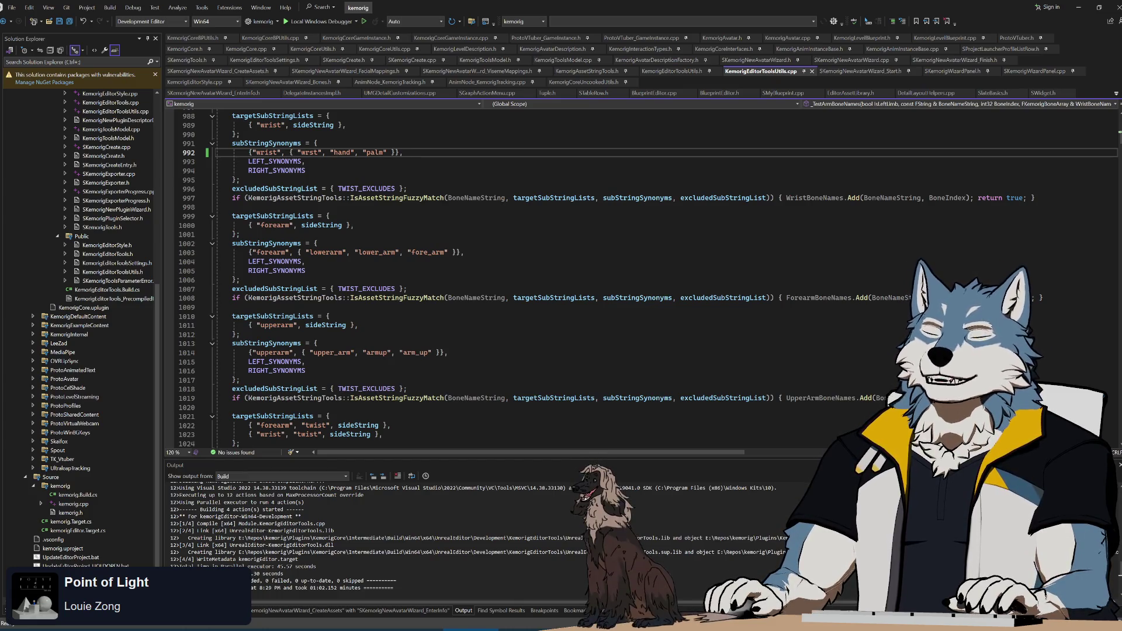
pyautogui.scroll(-2, 649, 279)
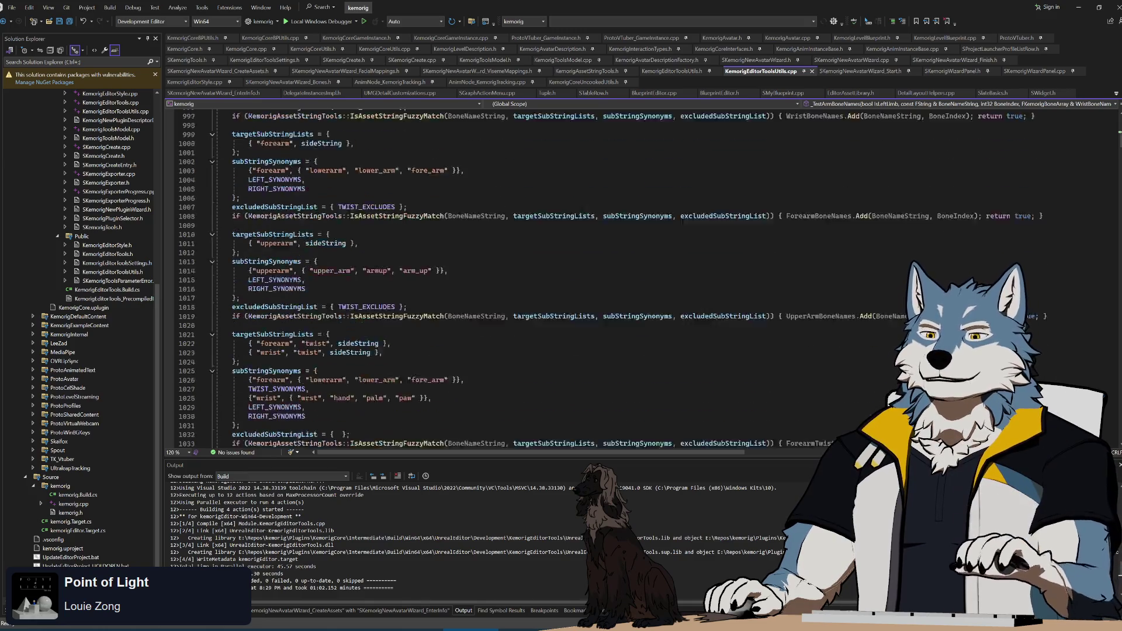
pyautogui.scroll(1, 649, 279)
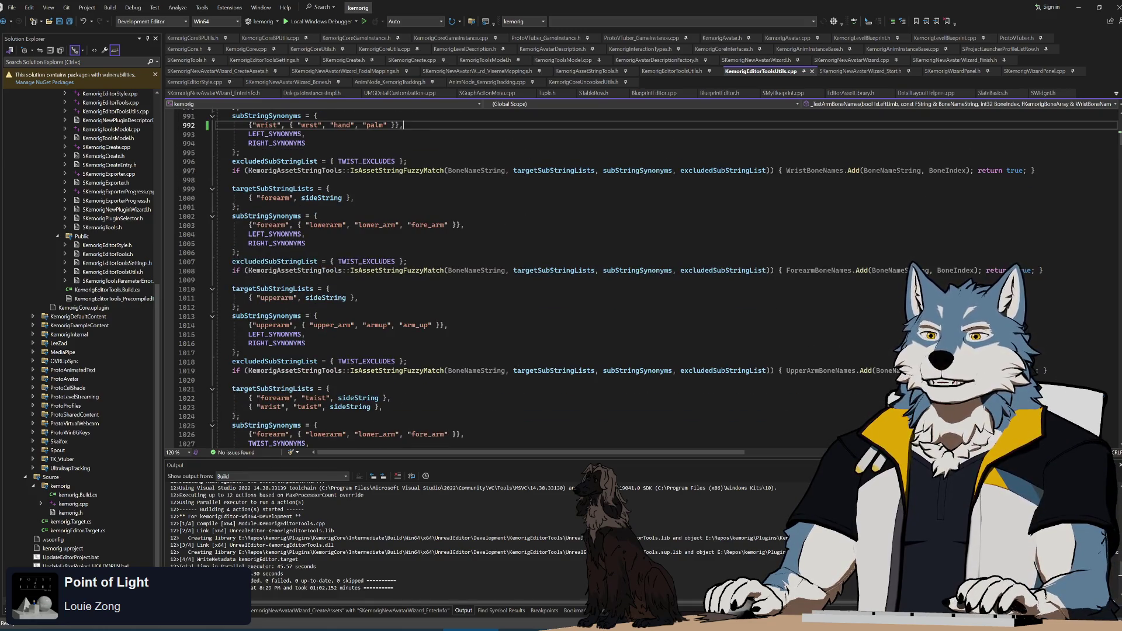
pyautogui.click(463, 225)
pyautogui.press('Home')
pyautogui.hotkey('shift', 'End')
pyautogui.press('End')
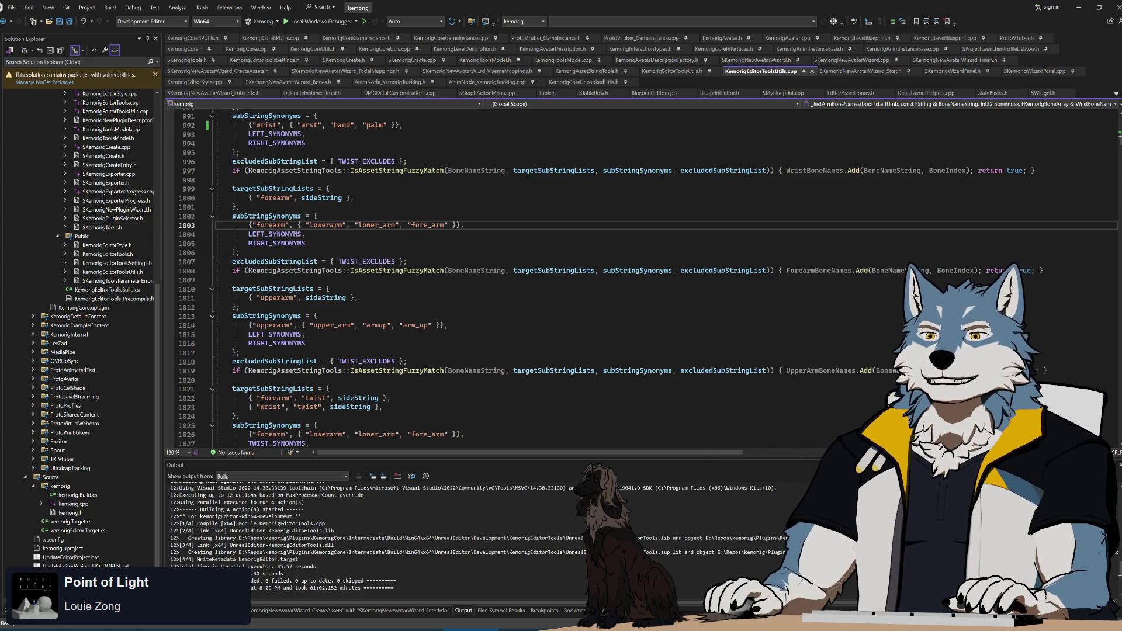
# - Look over the upper-arm synonyms, then return to the Unreal Editor's test avatar folder
pyautogui.scroll(-6, 584, 274)
pyautogui.scroll(-6, 585, 275)
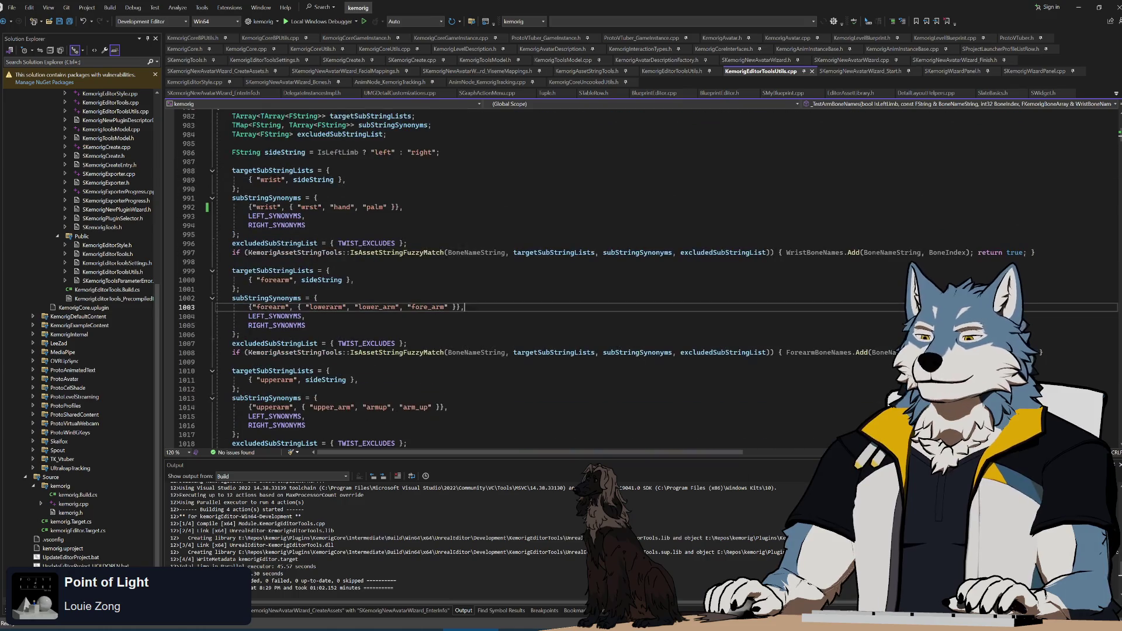
pyautogui.hotkey('alt', 'Tab')
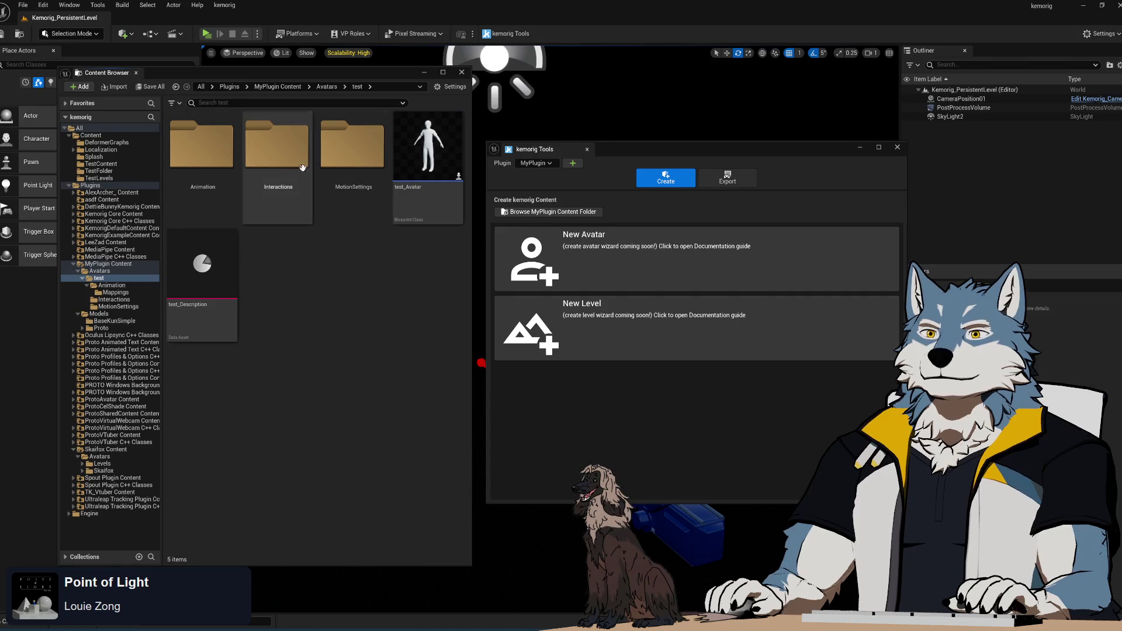
# - Start a kemorig Preview session of the level with the test avatar
pyautogui.click(207, 34)
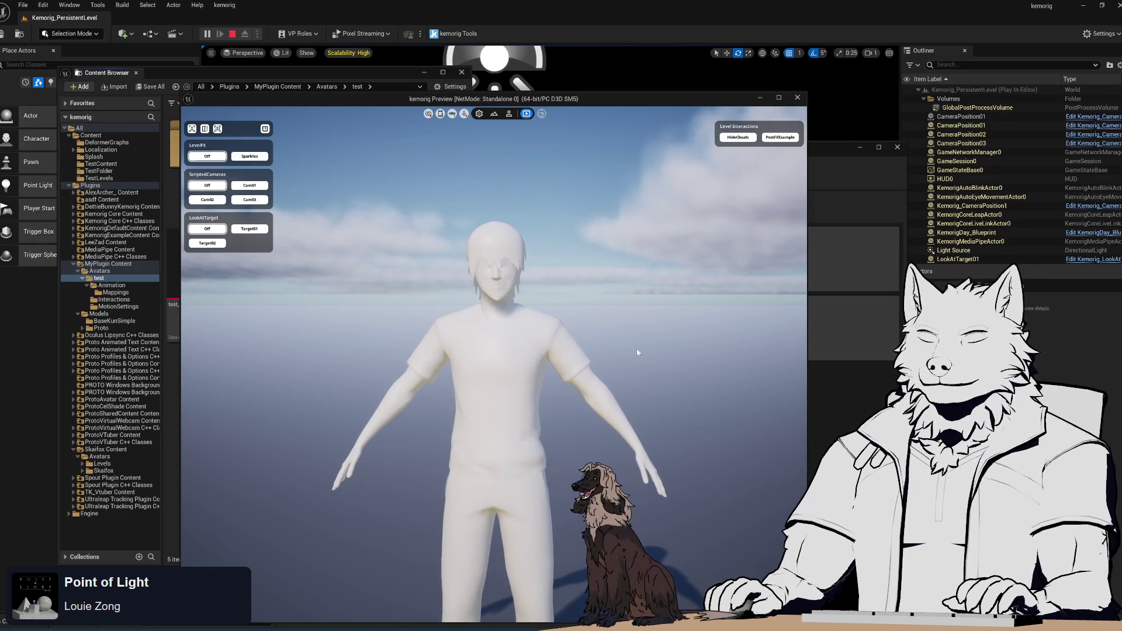
# - Swing the preview view around the standing test avatar, then stop the preview
pyautogui.moveTo(533, 356)
pyautogui.mouseDown()
pyautogui.moveTo(648, 365)
pyautogui.moveTo(525, 364)
pyautogui.mouseUp()
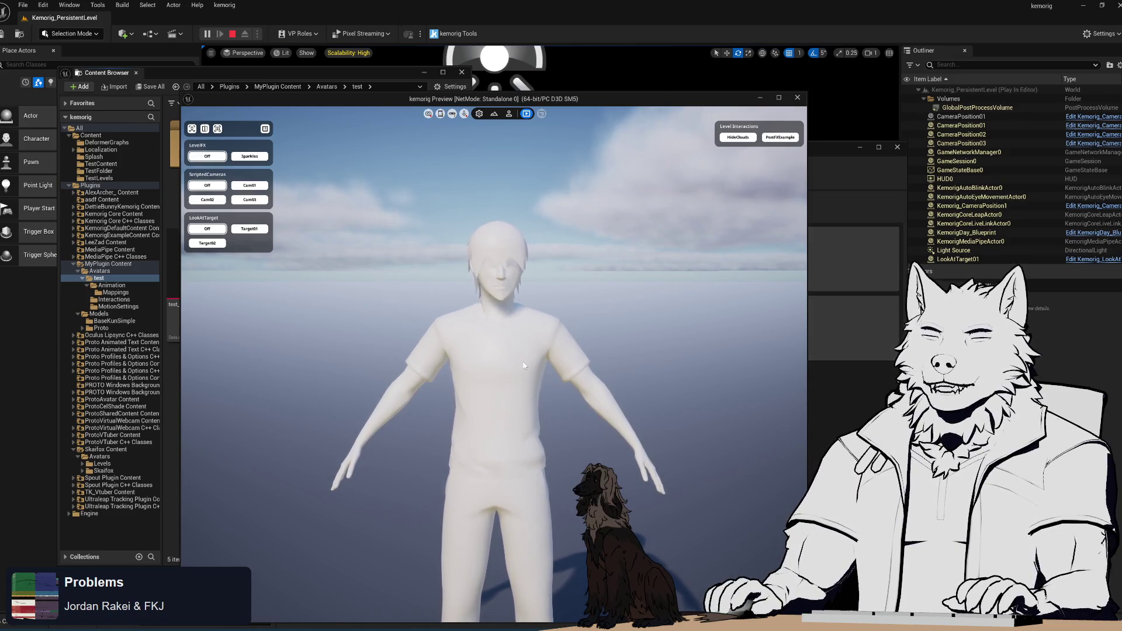
pyautogui.click(798, 97)
# - Shift kemorig Tools left and keep MyPlugin as the target plugin
pyautogui.moveTo(861, 139)
pyautogui.mouseDown()
pyautogui.moveTo(805, 148)
pyautogui.moveTo(833, 152)
pyautogui.mouseUp()
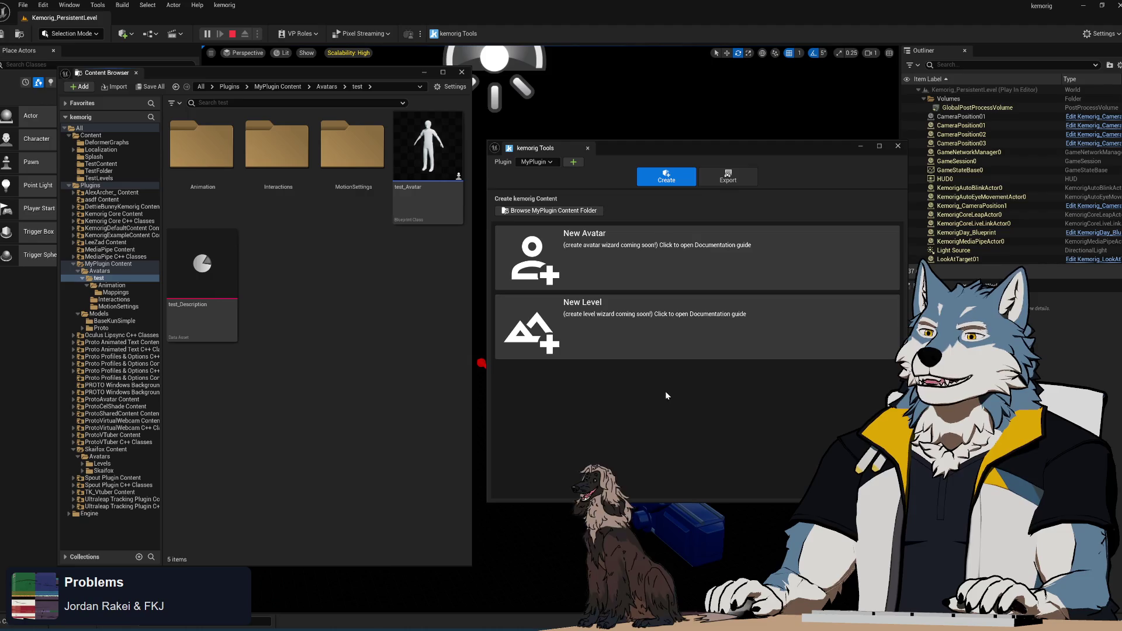
pyautogui.click(535, 162)
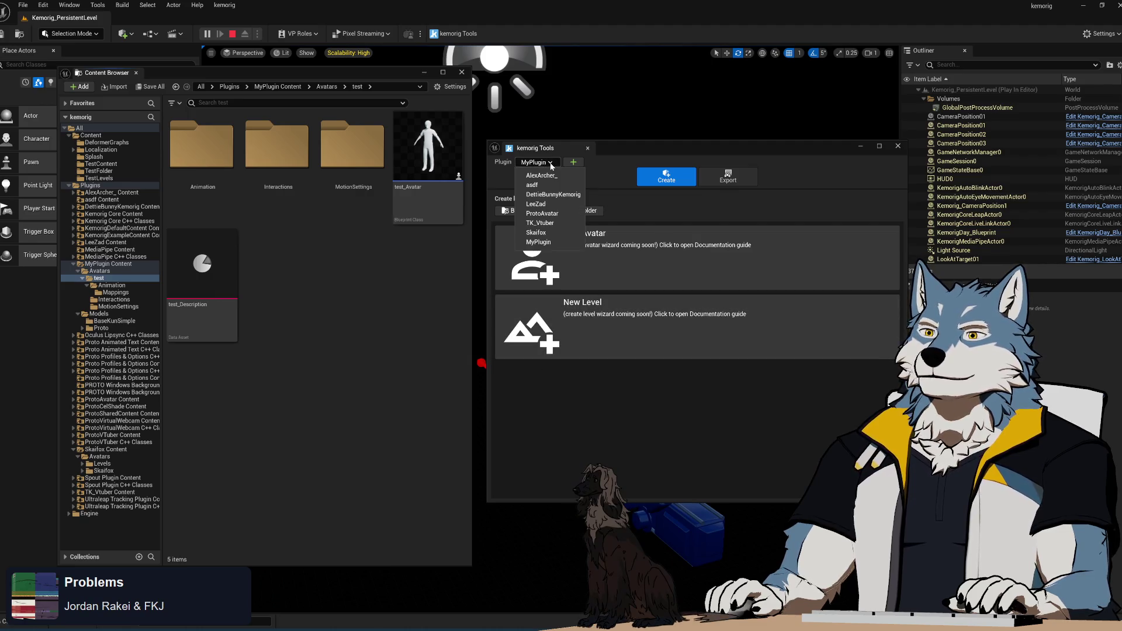
pyautogui.click(553, 242)
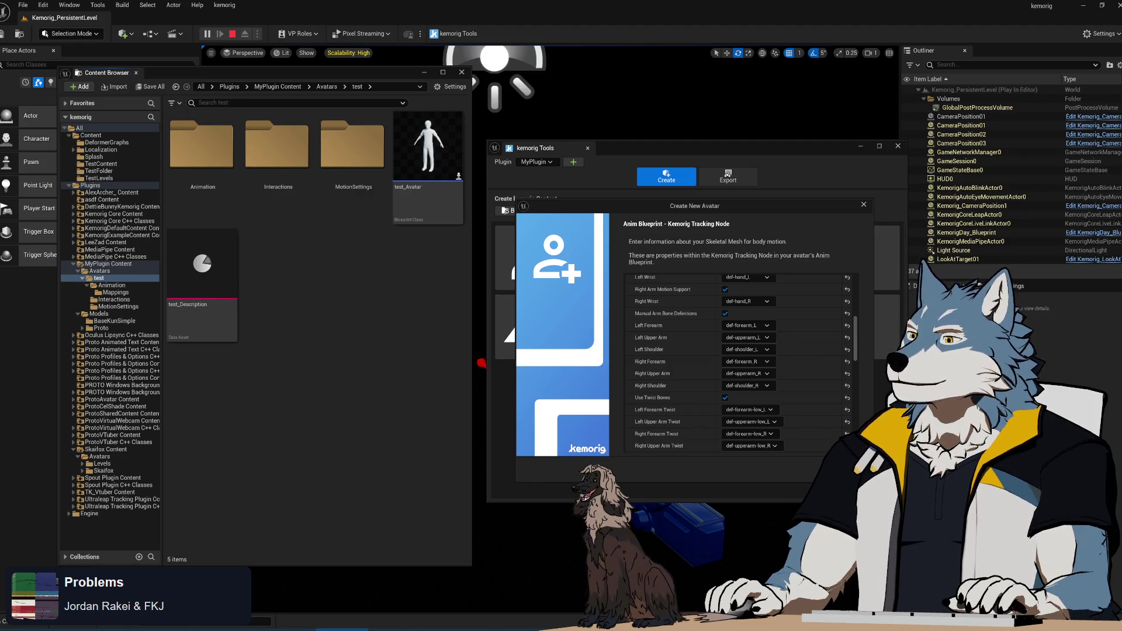
# - Move the Create New Avatar dialog left to reveal the full Tracking Node page
pyautogui.moveTo(679, 209)
pyautogui.mouseDown()
pyautogui.moveTo(445, 228)
pyautogui.moveTo(503, 210)
pyautogui.mouseUp()
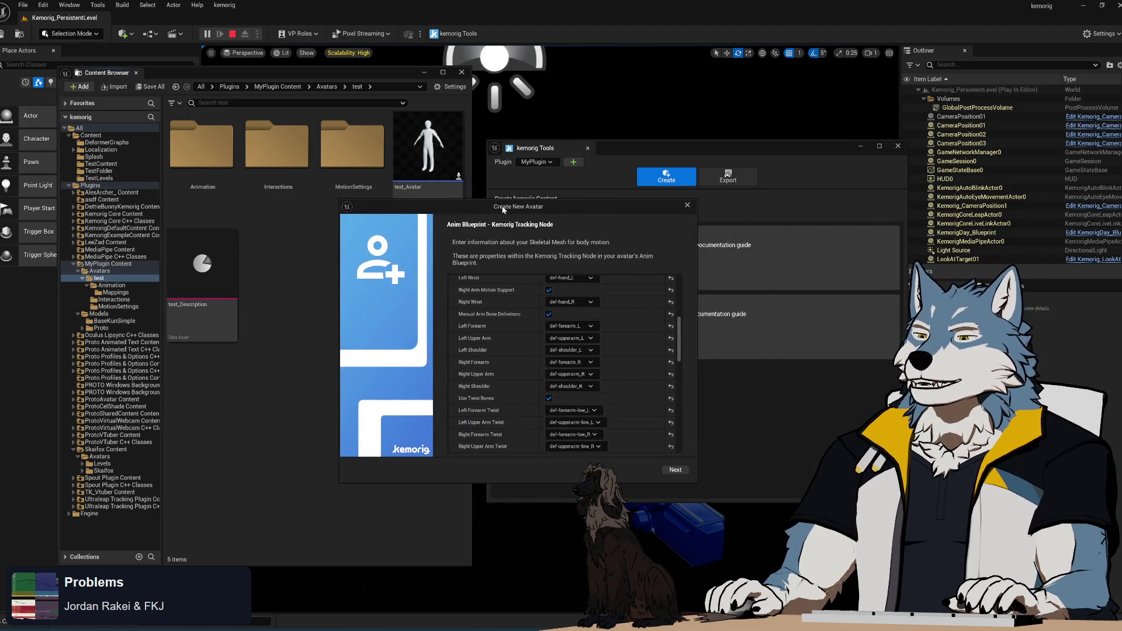
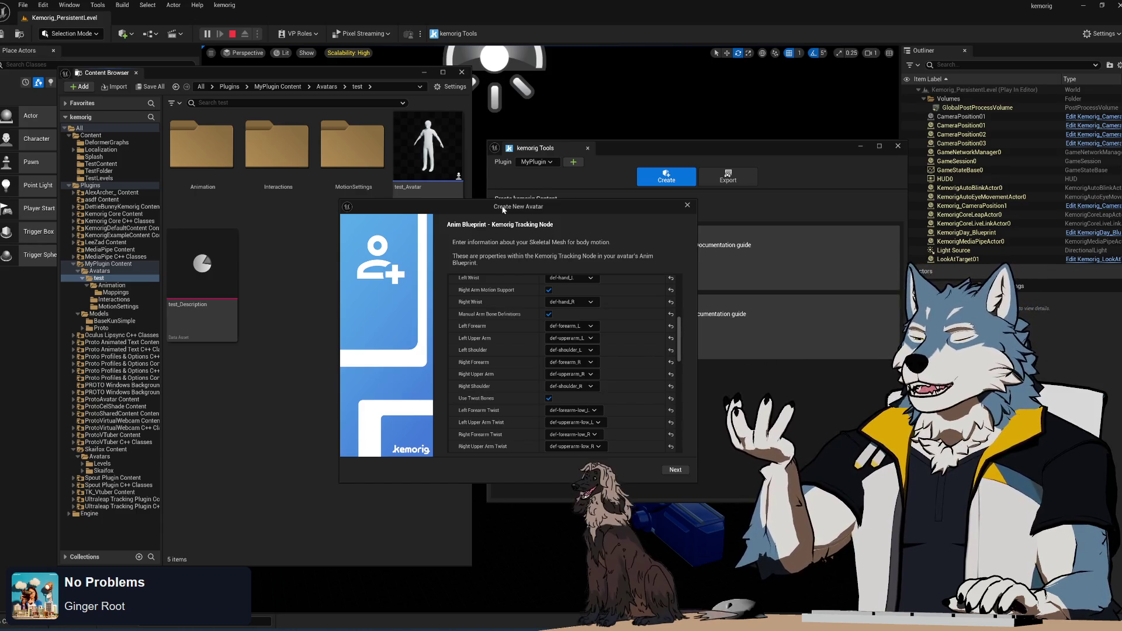
# - Reposition the Create New Avatar wizard, open test_MotionSettings from the MotionSettings folder, and close the wizard
pyautogui.moveTo(503, 209)
pyautogui.mouseDown()
pyautogui.moveTo(669, 208)
pyautogui.moveTo(468, 222)
pyautogui.moveTo(506, 179)
pyautogui.mouseUp()
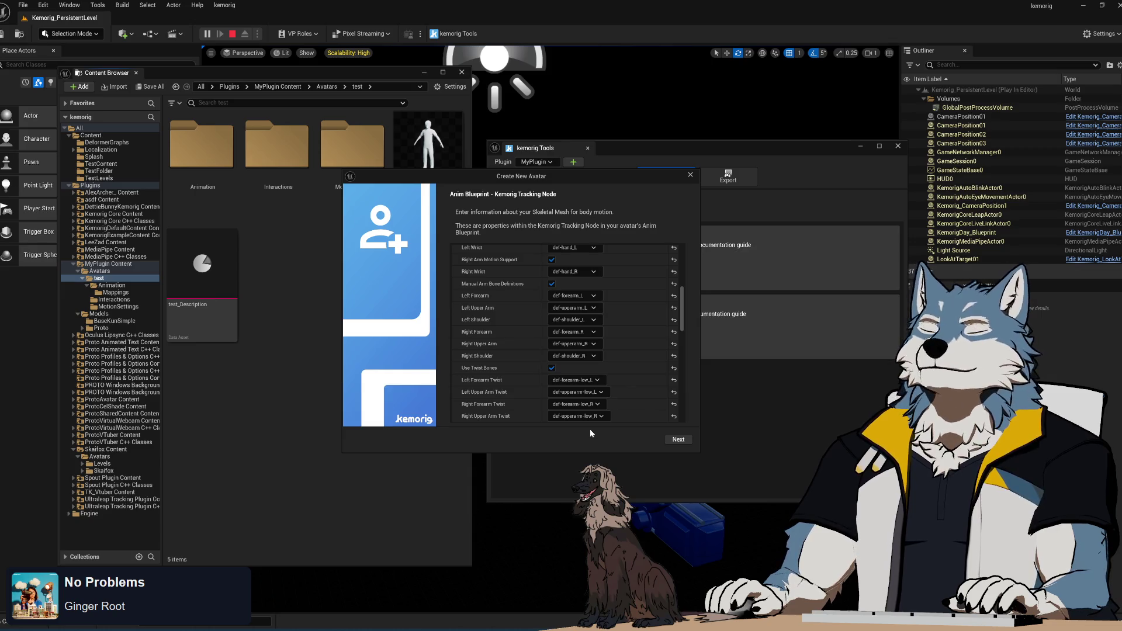
pyautogui.moveTo(630, 173)
pyautogui.mouseDown()
pyautogui.moveTo(698, 413)
pyautogui.moveTo(672, 240)
pyautogui.moveTo(654, 225)
pyautogui.mouseUp()
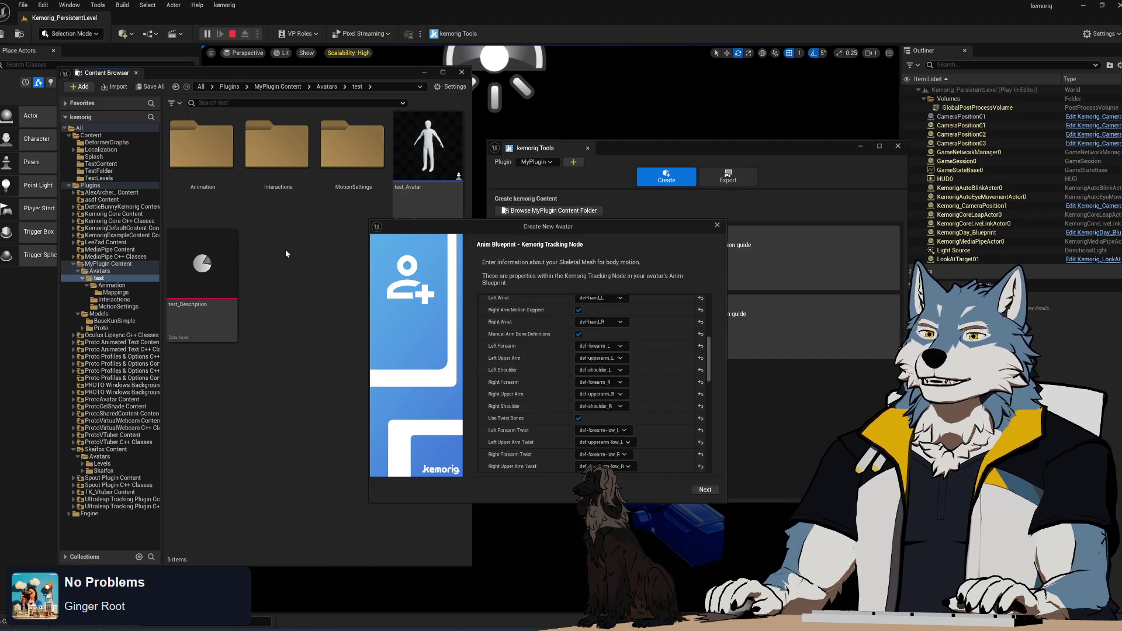
pyautogui.doubleClick(352, 146)
pyautogui.doubleClick(202, 175)
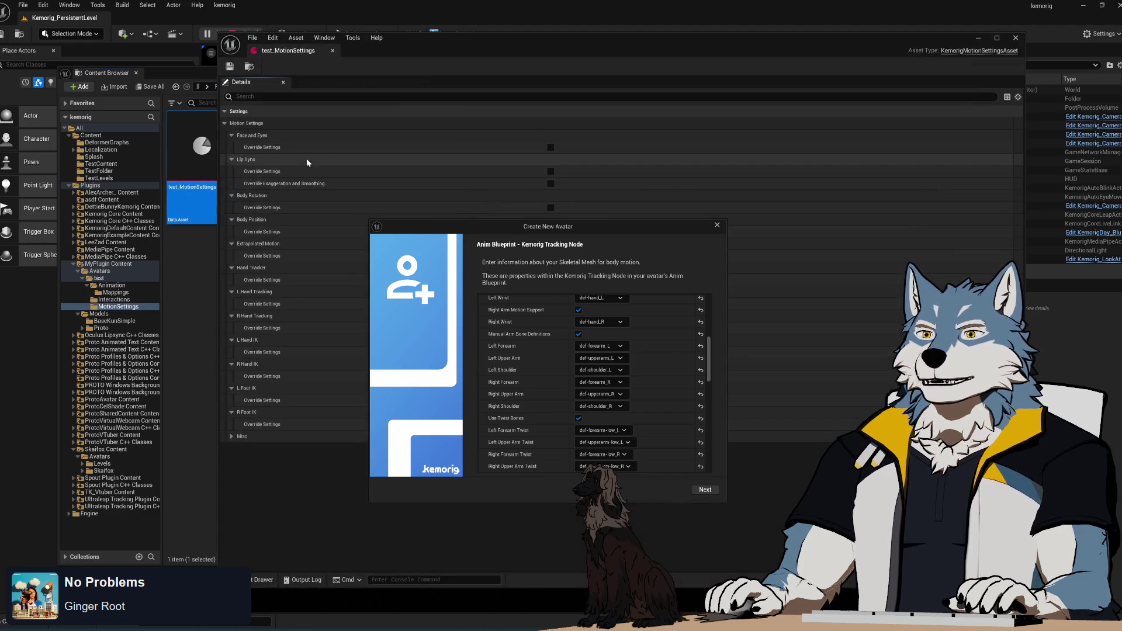
pyautogui.click(716, 226)
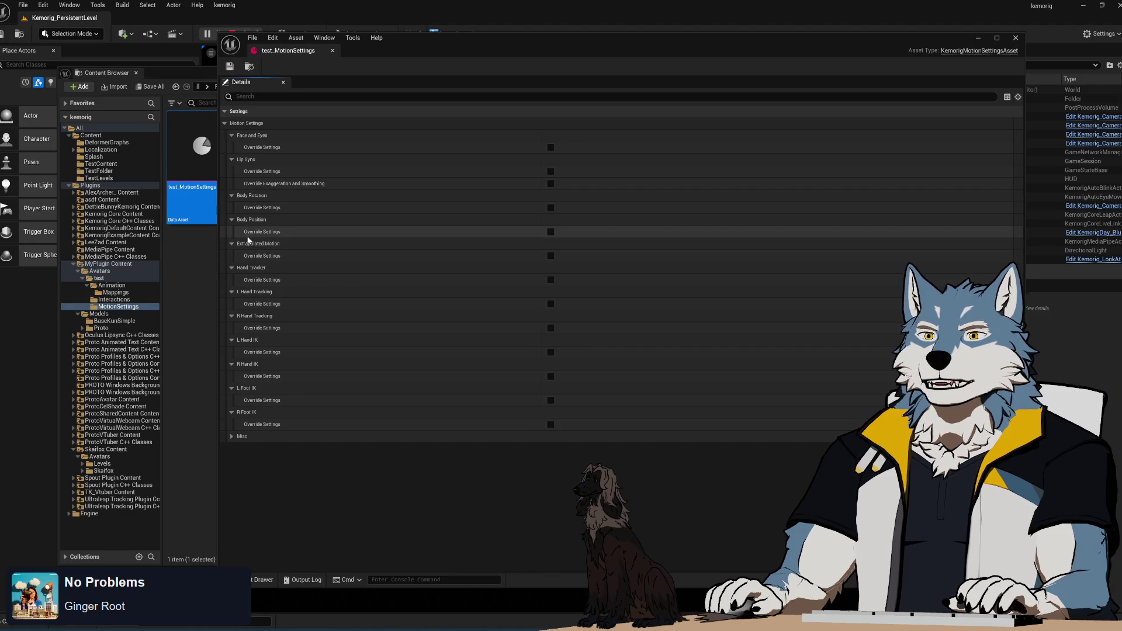
# - Toggle the Face and Eyes override settings on and off in test_MotionSettings, then close its editor
pyautogui.click(226, 124)
pyautogui.click(226, 124)
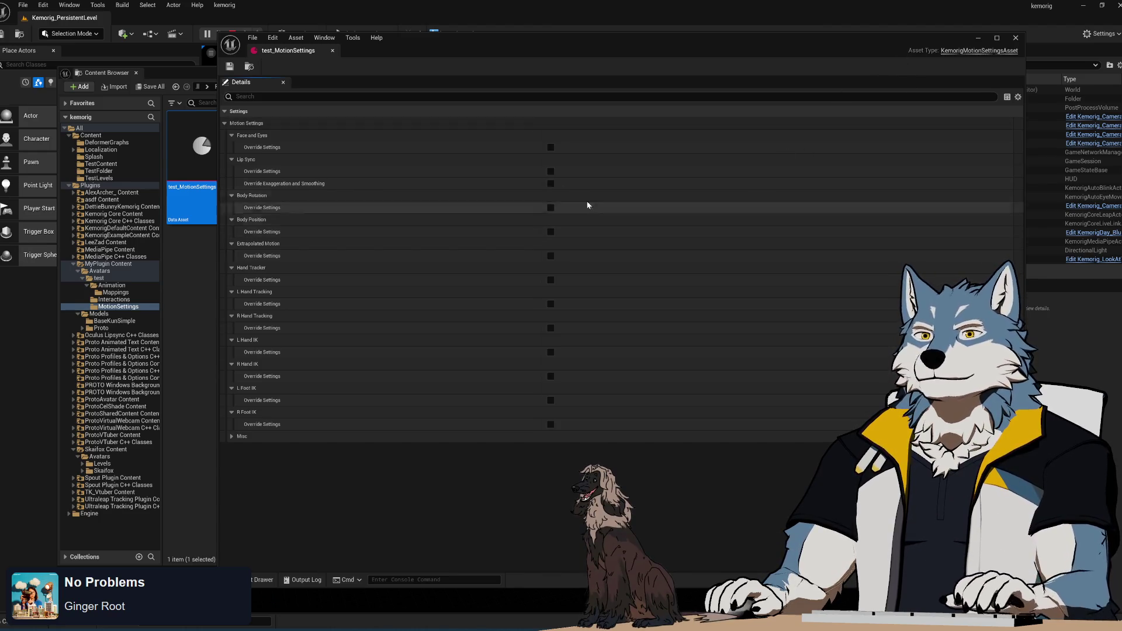
pyautogui.click(551, 147)
pyautogui.click(551, 148)
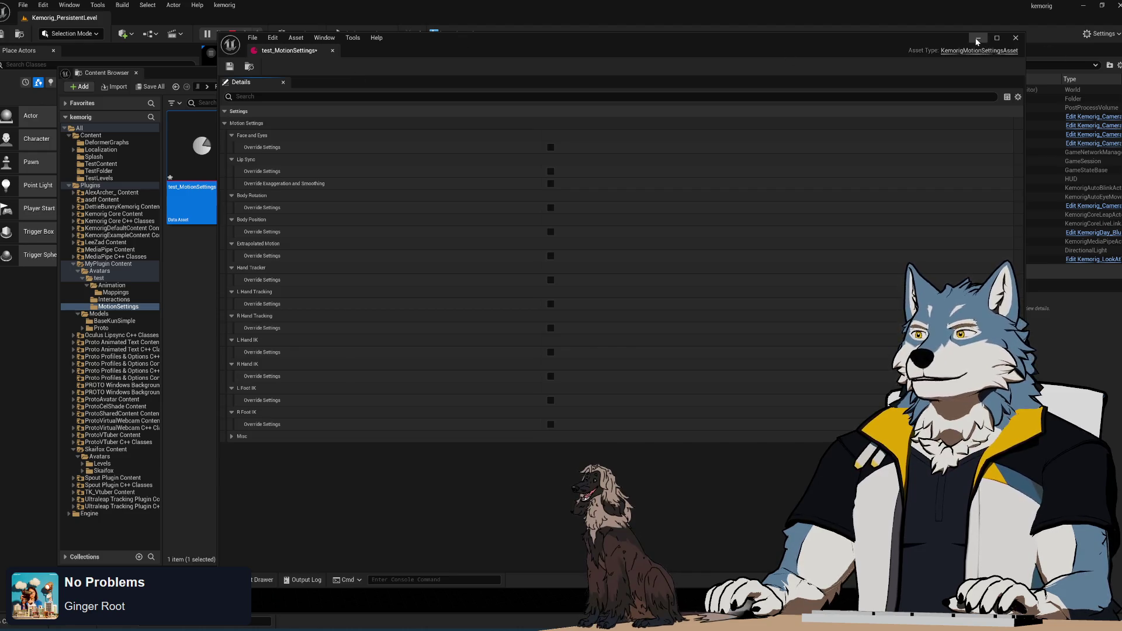
pyautogui.click(1016, 37)
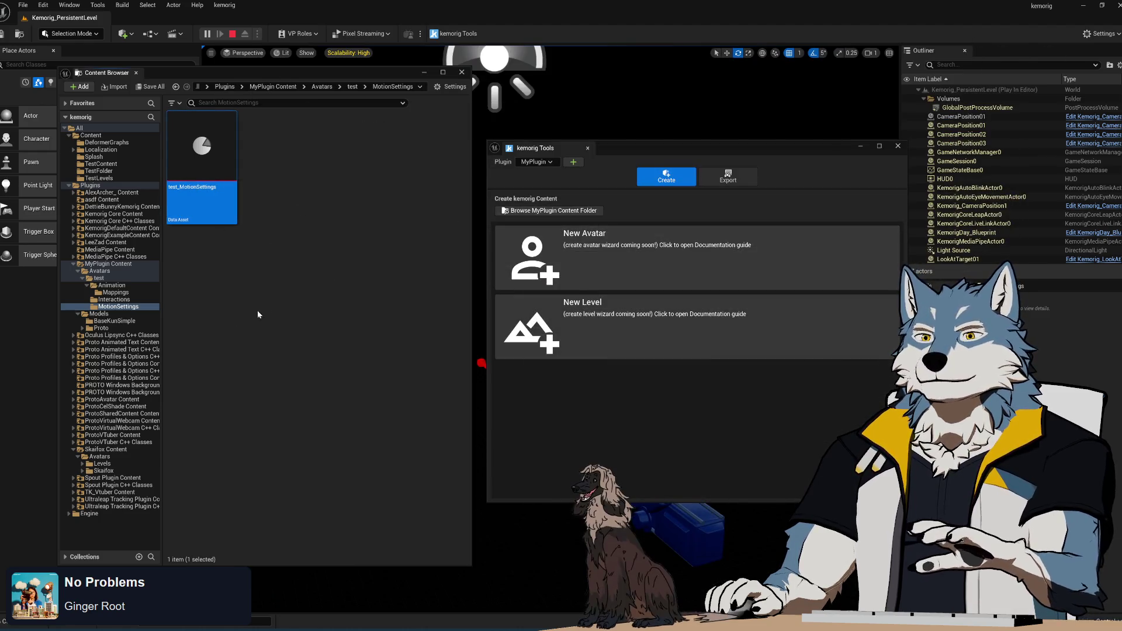
# - Open the test_Avatar Blueprint from the test folder in the Content Browser
pyautogui.click(233, 294)
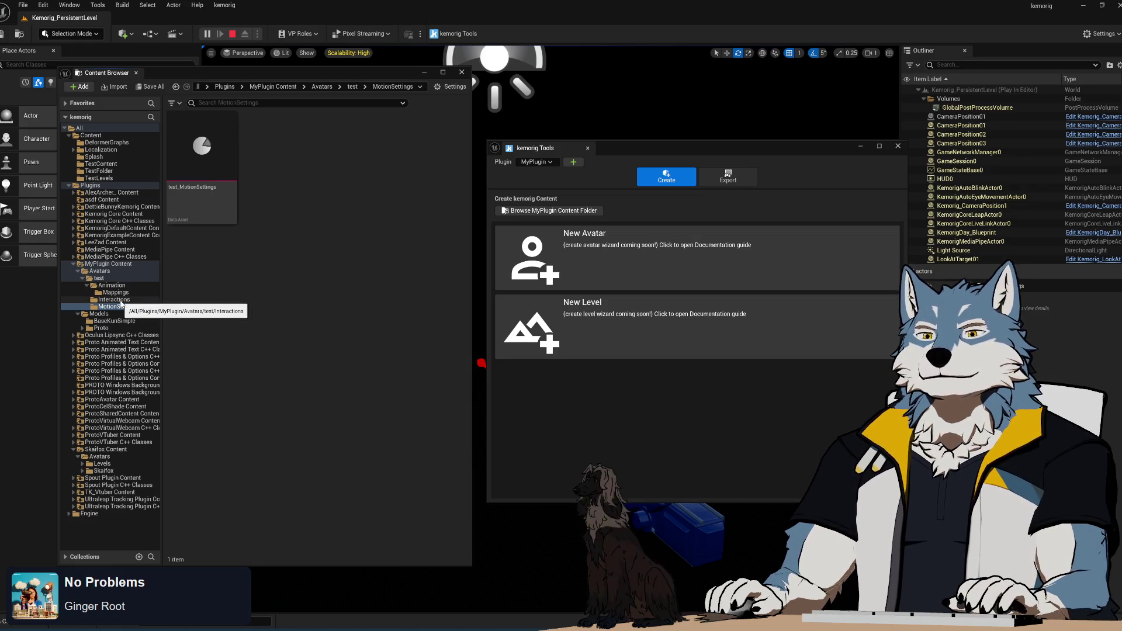
pyautogui.click(99, 278)
pyautogui.doubleClick(428, 146)
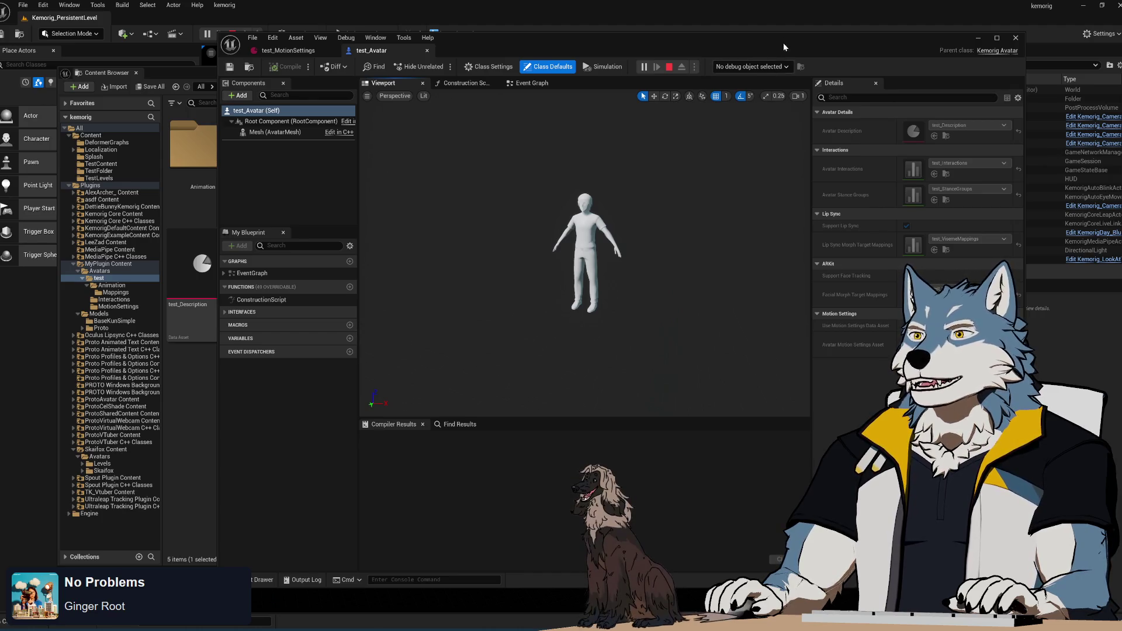
# - Move the Blueprint editor left, then zoom and orbit the preview to view the test_Avatar mesh front and side
pyautogui.moveTo(782, 48); pyautogui.dragTo(680, 50)
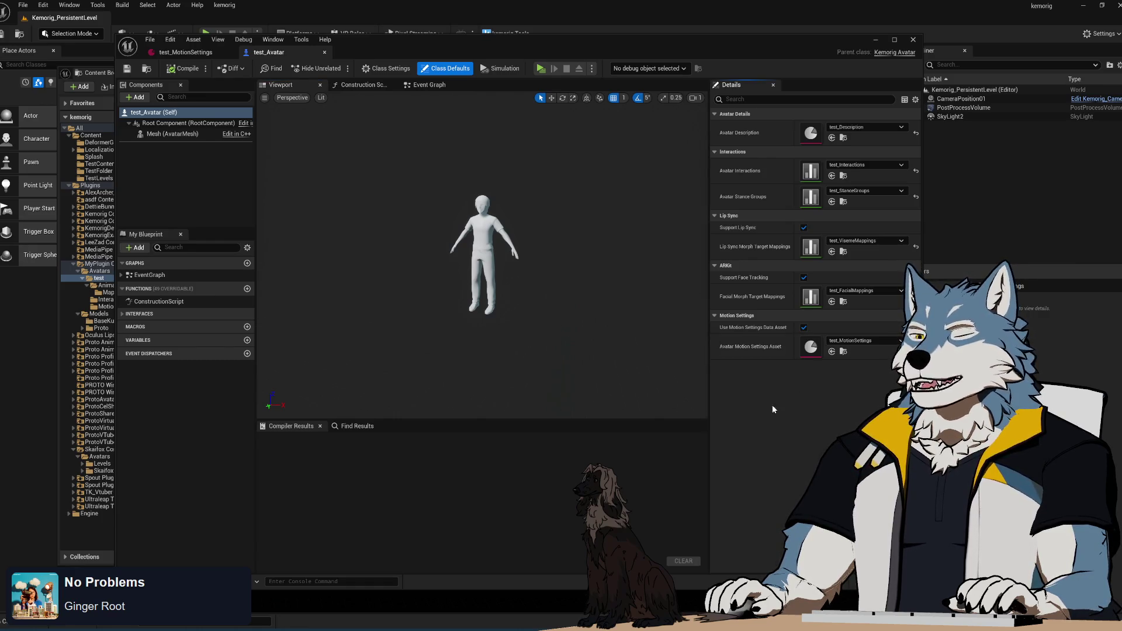
pyautogui.scroll(5, 519, 291)
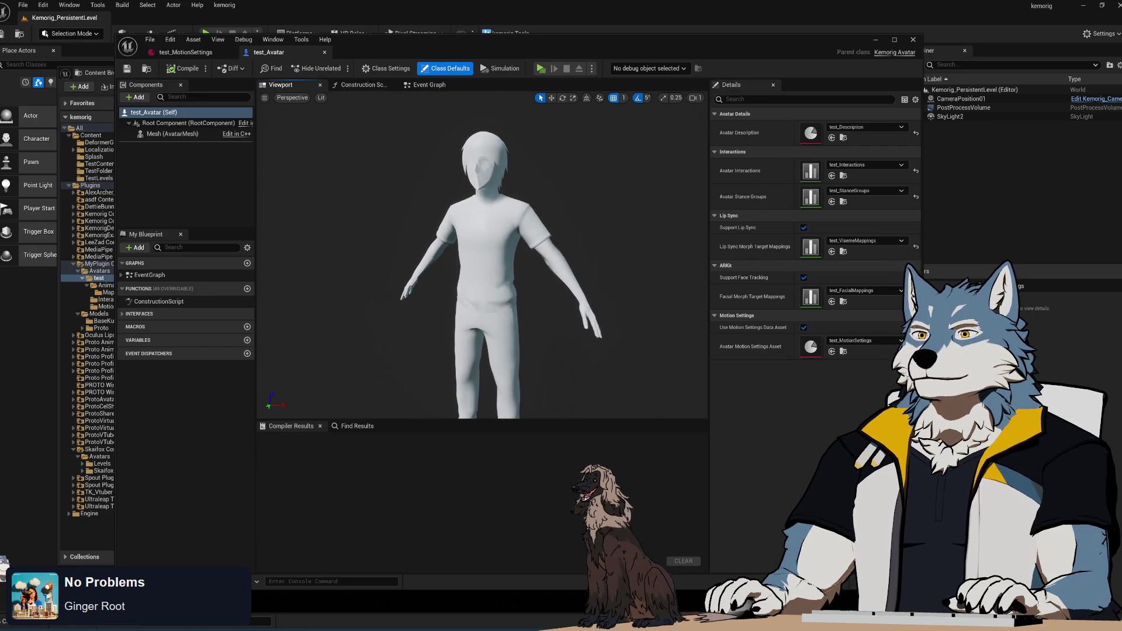
pyautogui.moveTo(520, 291); pyautogui.dragTo(491, 294)
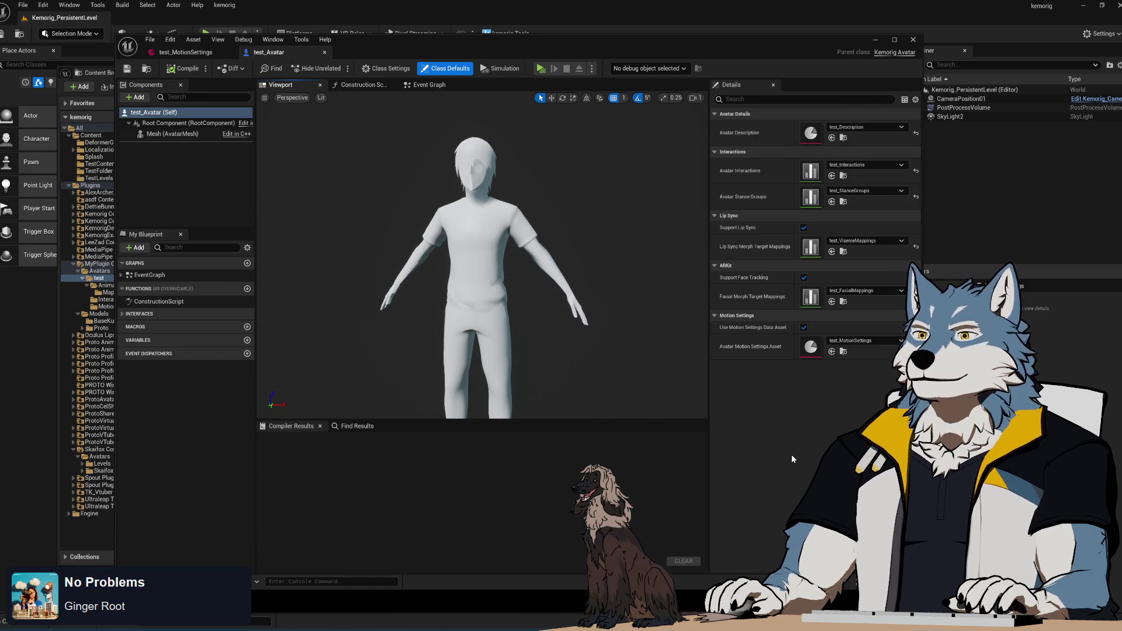
pyautogui.moveTo(480, 263); pyautogui.dragTo(409, 263)
pyautogui.moveTo(584, 294)
pyautogui.mouseDown()
pyautogui.moveTo(629, 295)
pyautogui.moveTo(584, 294)
pyautogui.mouseUp()
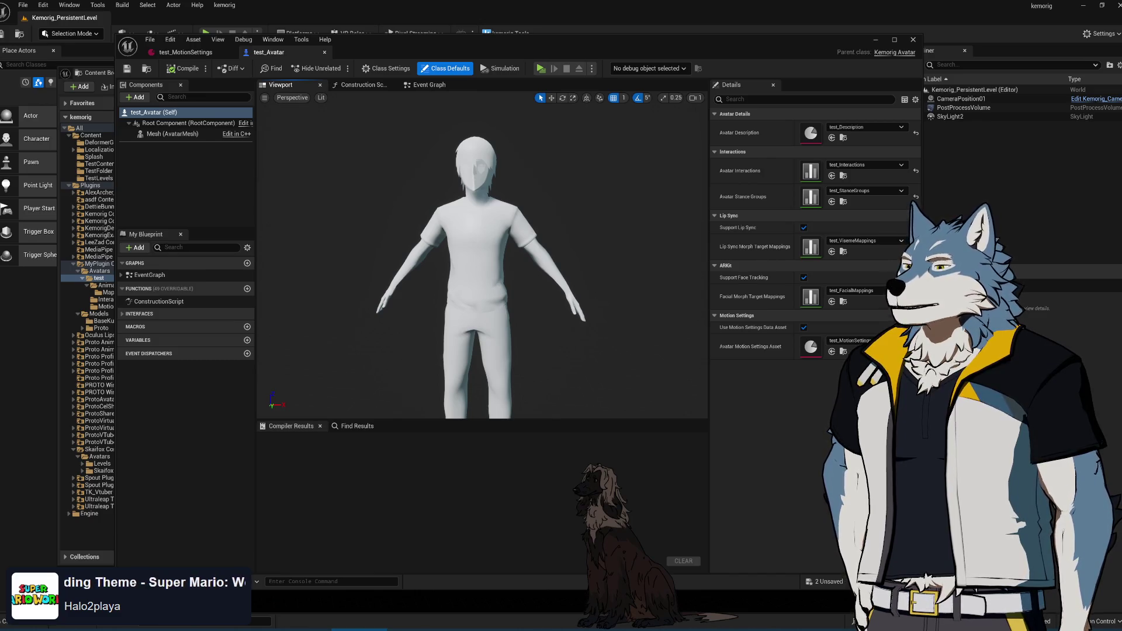
# - Switch to the Discord image viewer showing the green iced drink photo
pyautogui.hotkey('alt', 'Tab')
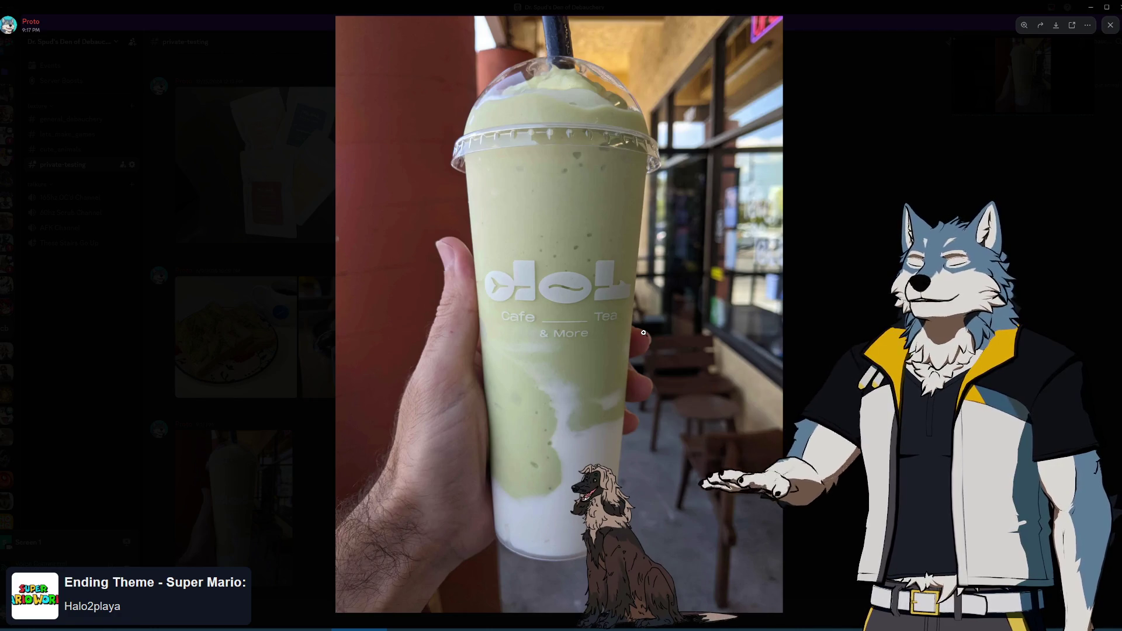
# - Zoom into the drink photo and back to fit, then dismiss the image viewer
pyautogui.click(643, 333)
pyautogui.click(644, 333)
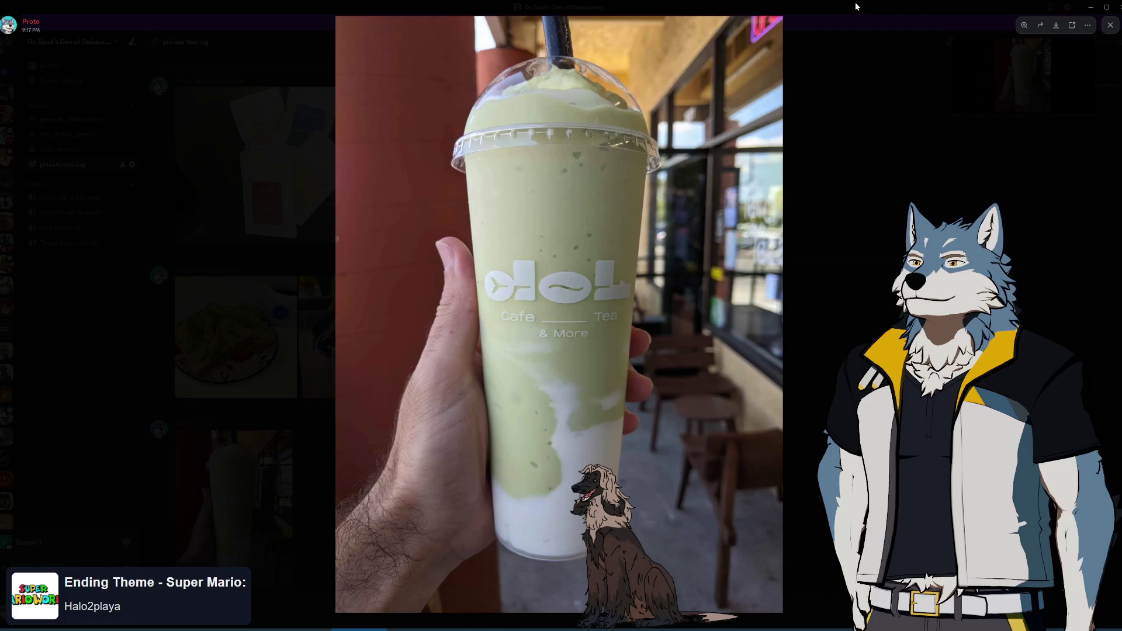
pyautogui.press('super+Down')
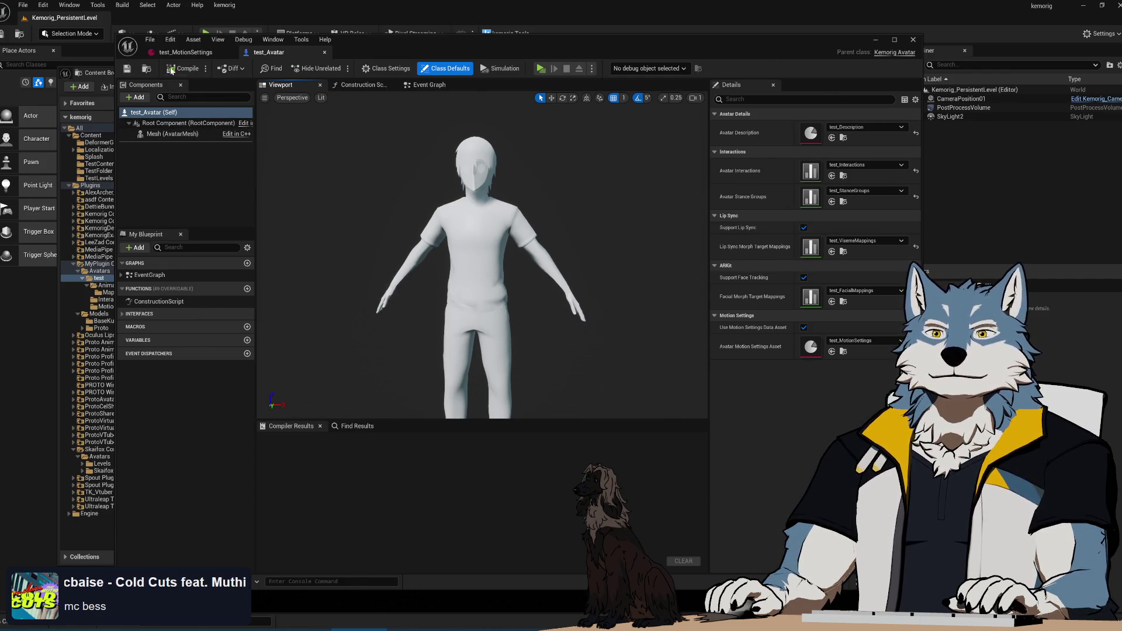
# - Switch between the test_Avatar and test_MotionSettings tabs, ending on test_MotionSettings' Motion Settings
pyautogui.click(206, 53)
pyautogui.click(287, 52)
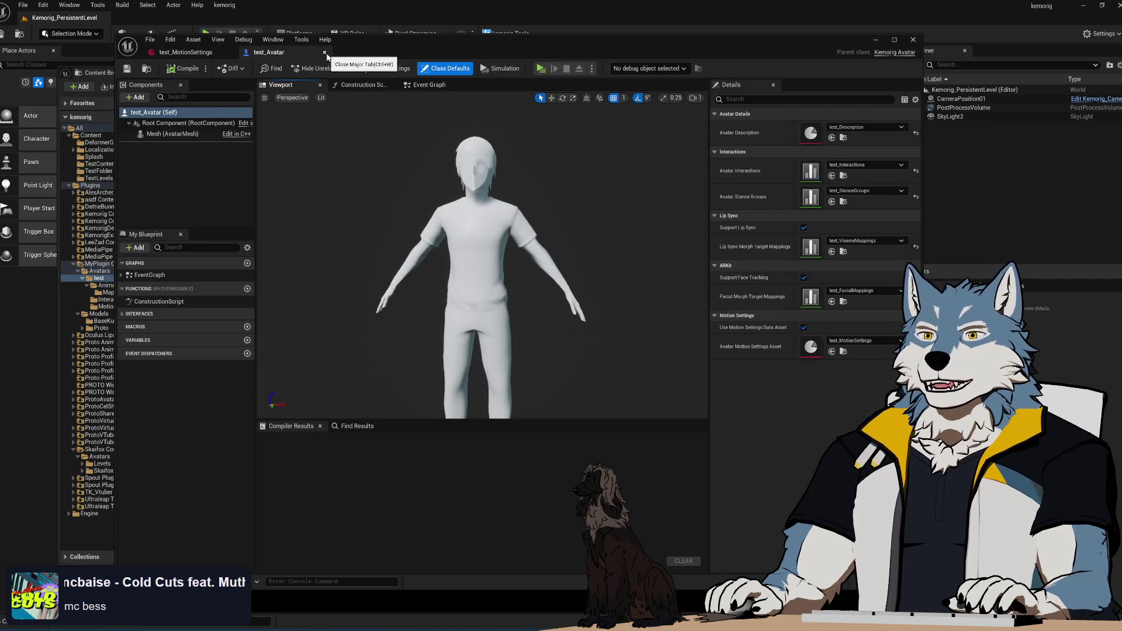
pyautogui.click(185, 52)
pyautogui.click(275, 52)
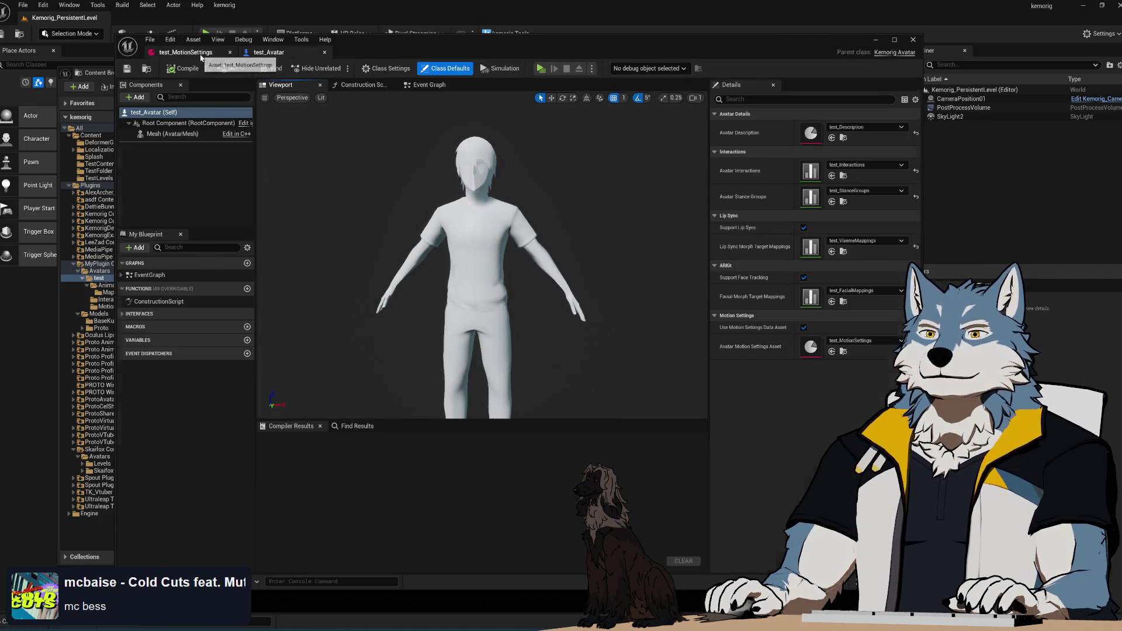
pyautogui.click(202, 52)
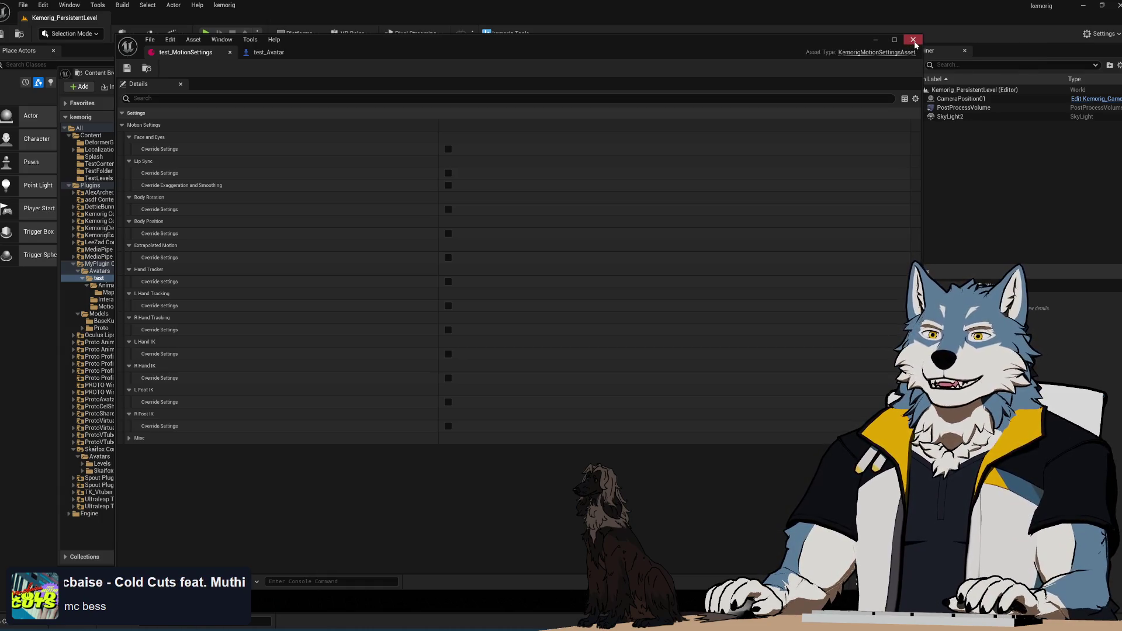
# - Close the motion settings editor, switch to Visual Studio, and go to the end of wrist synonyms line 992
pyautogui.click(914, 40)
pyautogui.hotkey('alt', 'Tab')
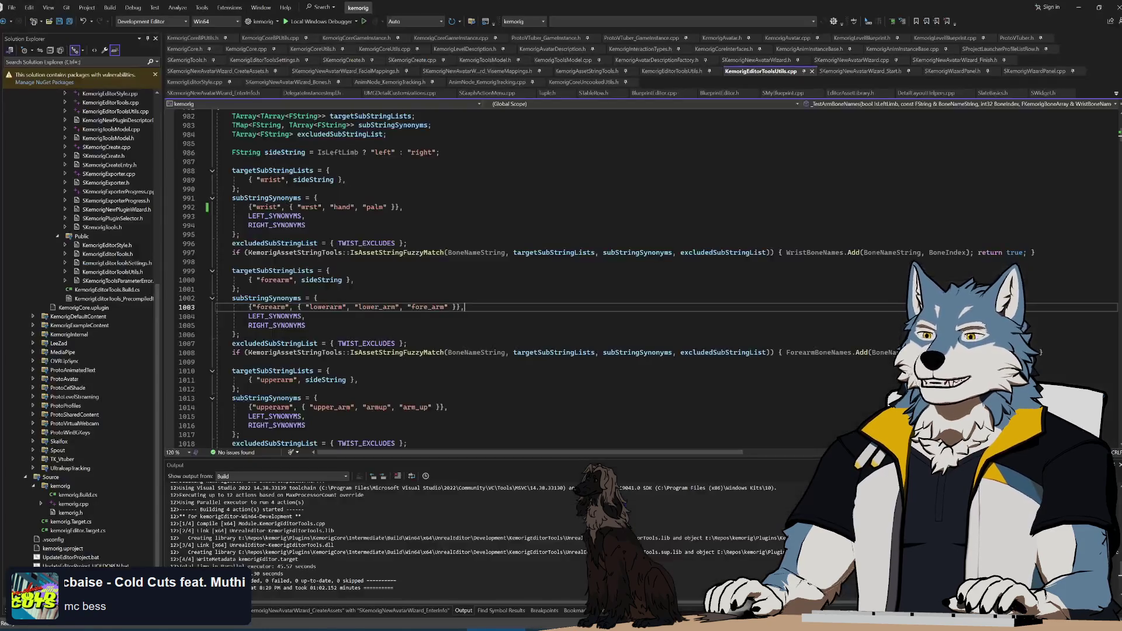
pyautogui.press('Up')
pyautogui.press('Up')
pyautogui.press('Up')
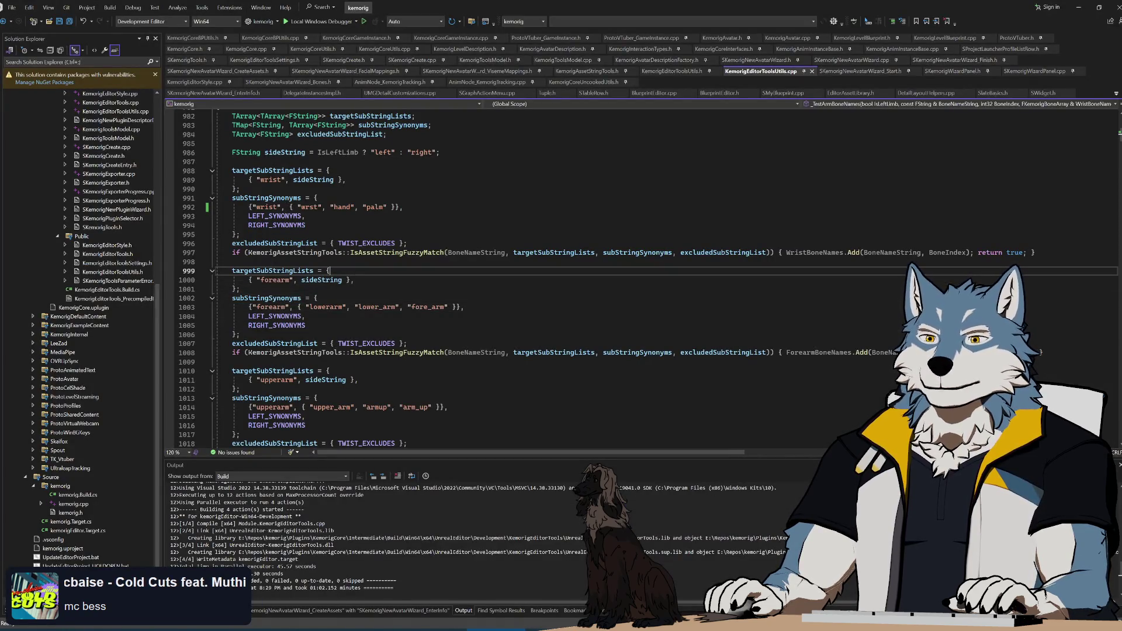
pyautogui.click(330, 207)
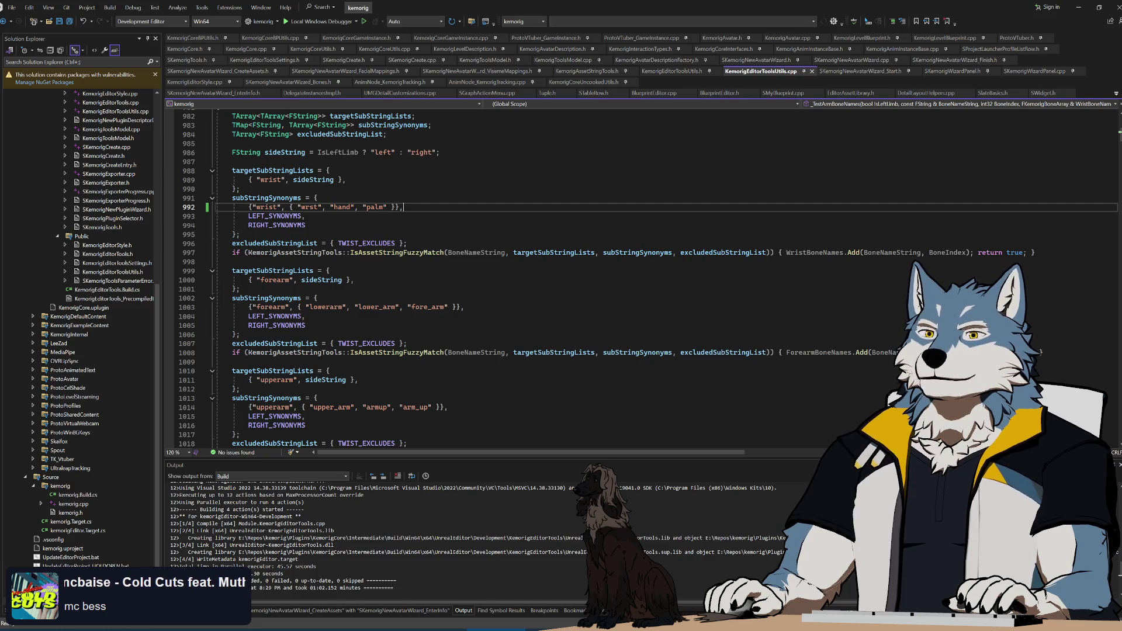
pyautogui.press('End')
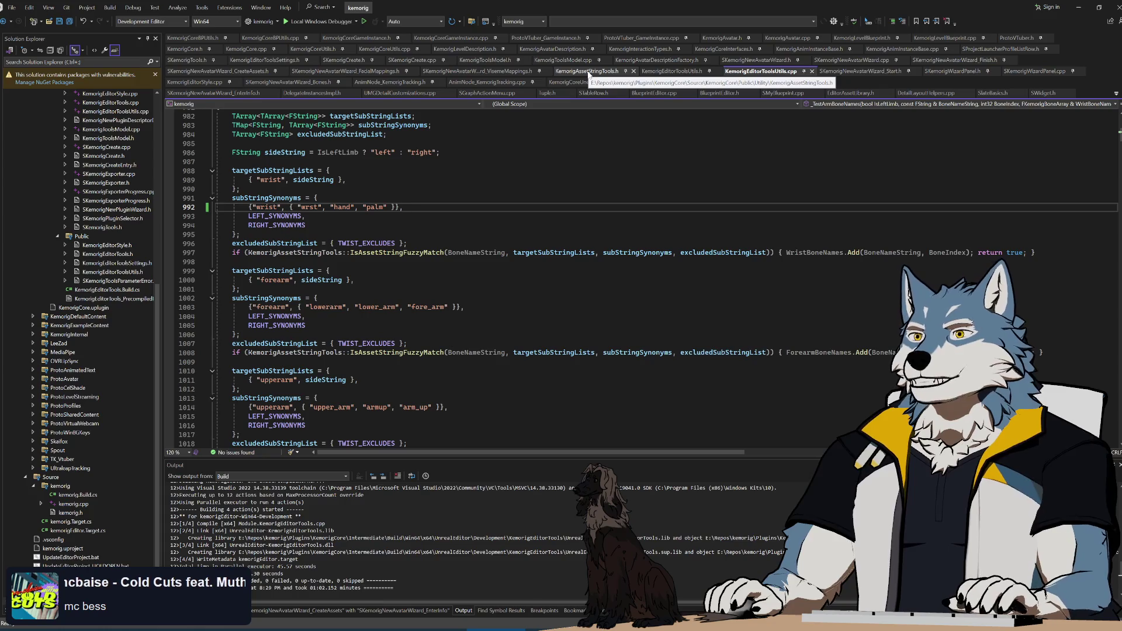
# - Open KemorigEditorToolsUtils.h and scroll to the FKemorigBoneArray struct definition
pyautogui.click(678, 71)
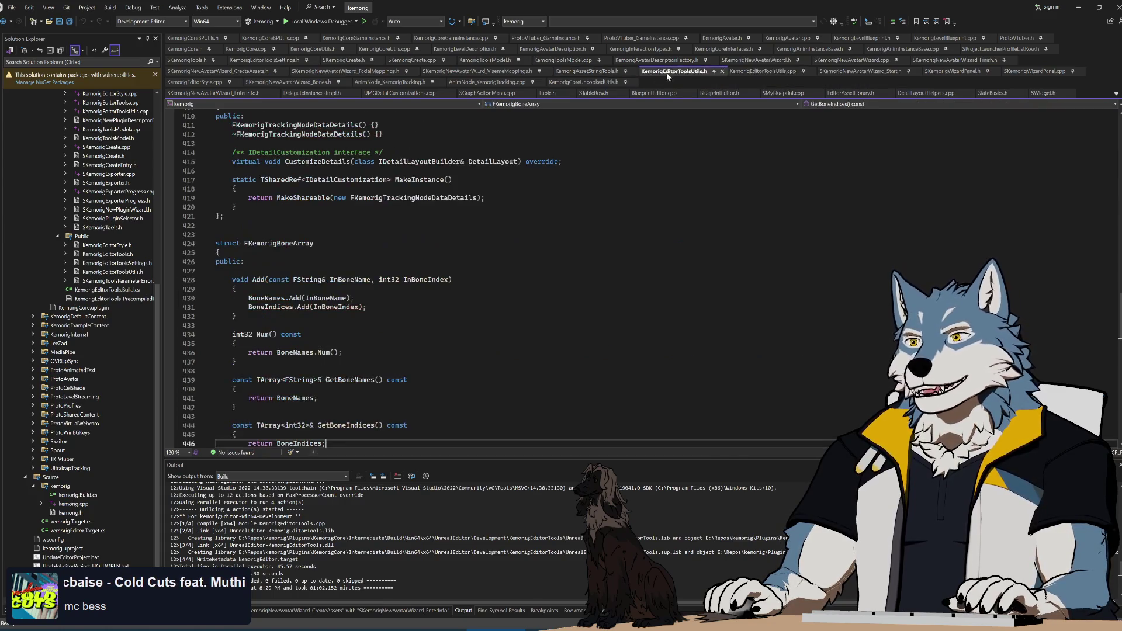
pyautogui.click(587, 70)
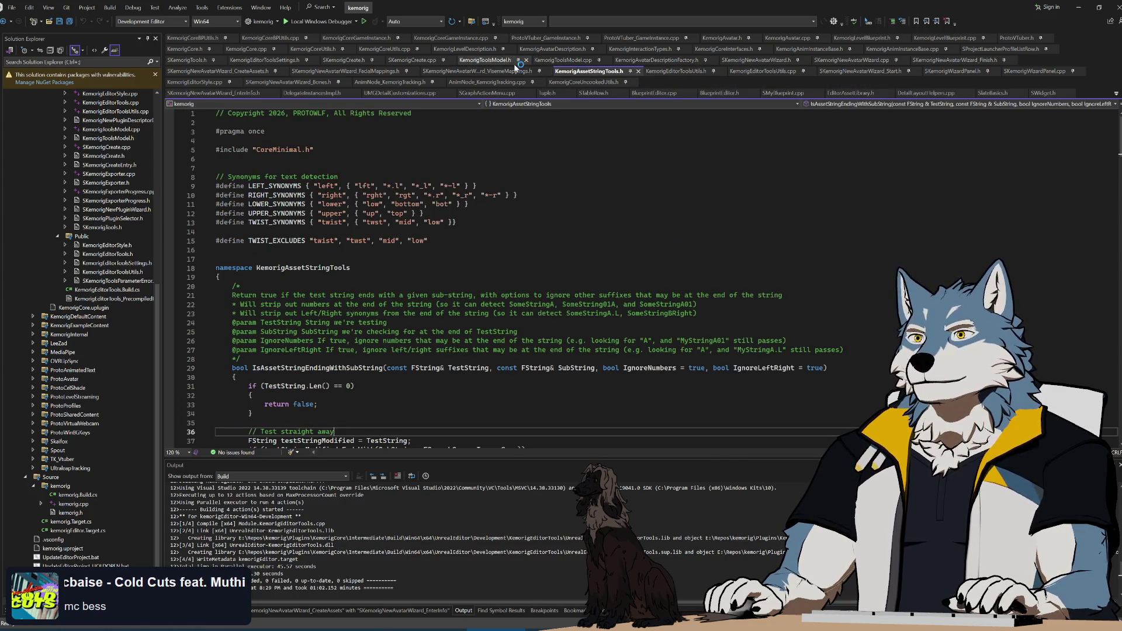
pyautogui.click(676, 69)
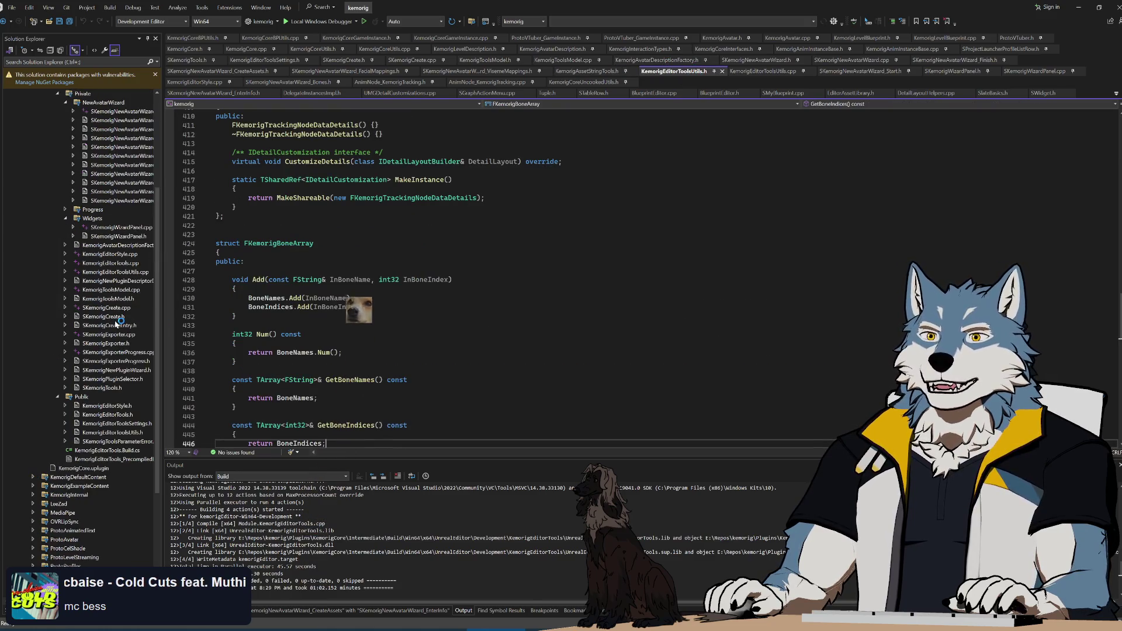
pyautogui.scroll(10, 115, 325)
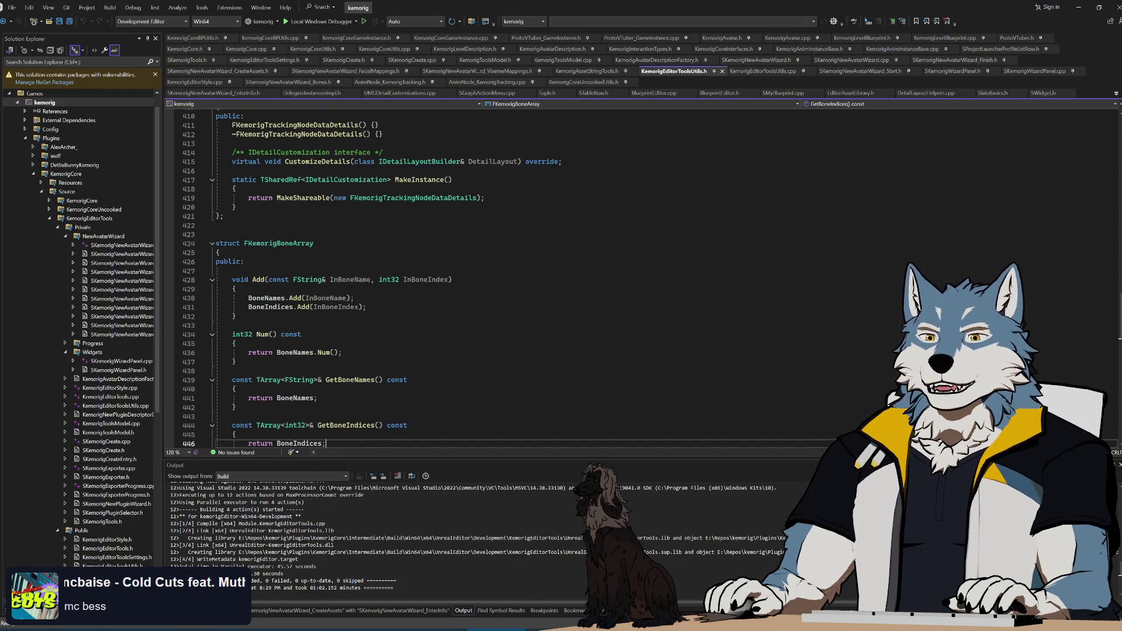
pyautogui.hscroll(3, 90, 338)
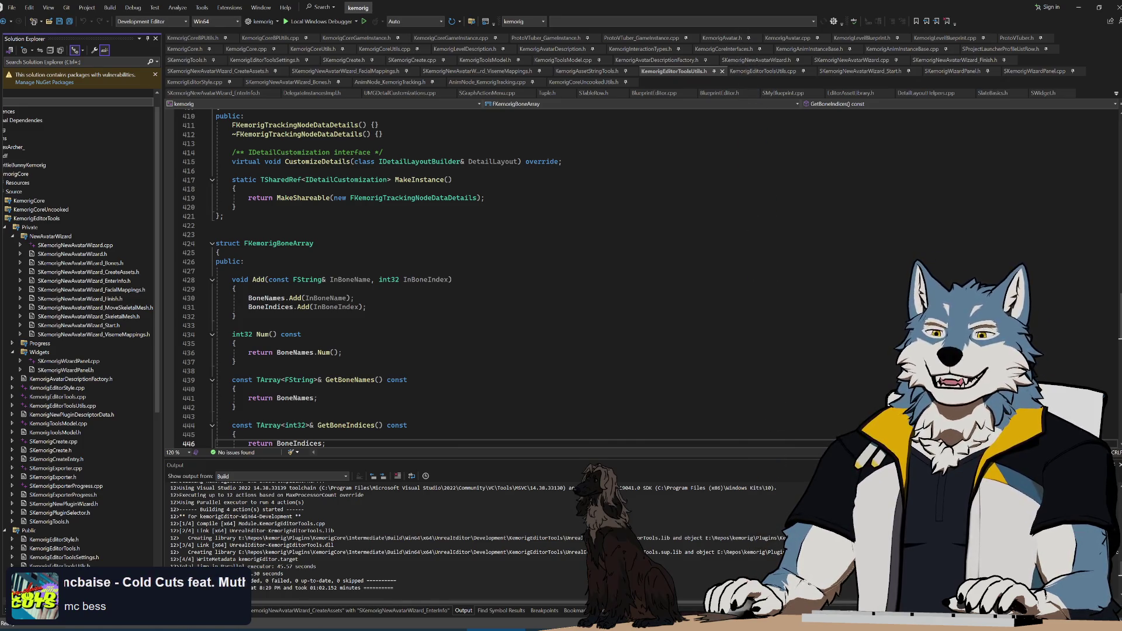
pyautogui.click(342, 352)
pyautogui.click(237, 316)
pyautogui.click(243, 261)
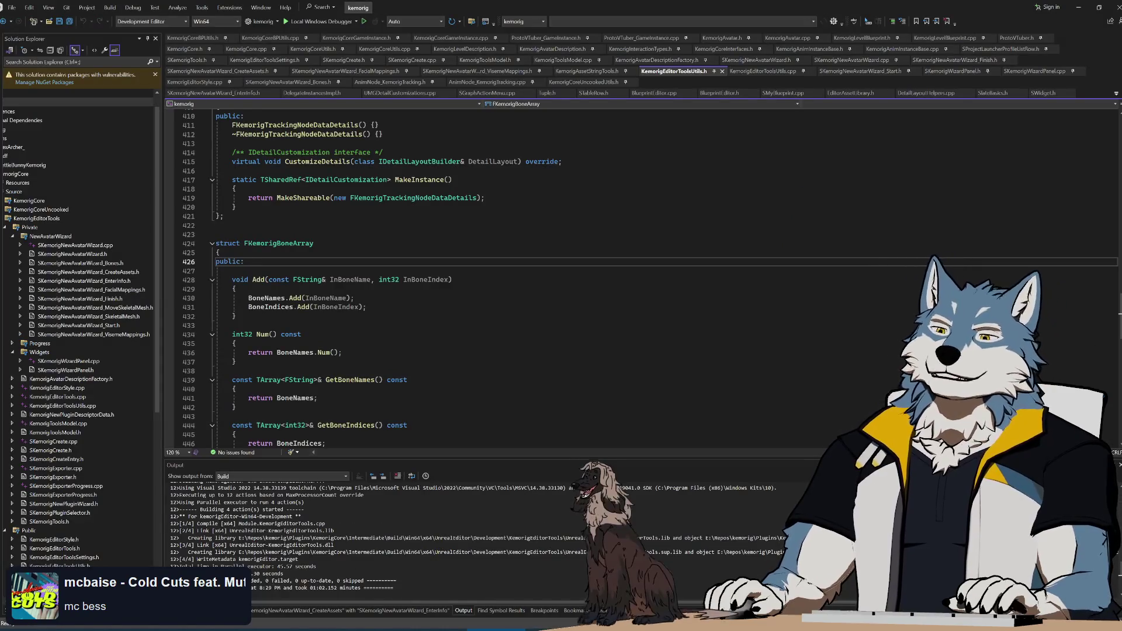
pyautogui.click(232, 271)
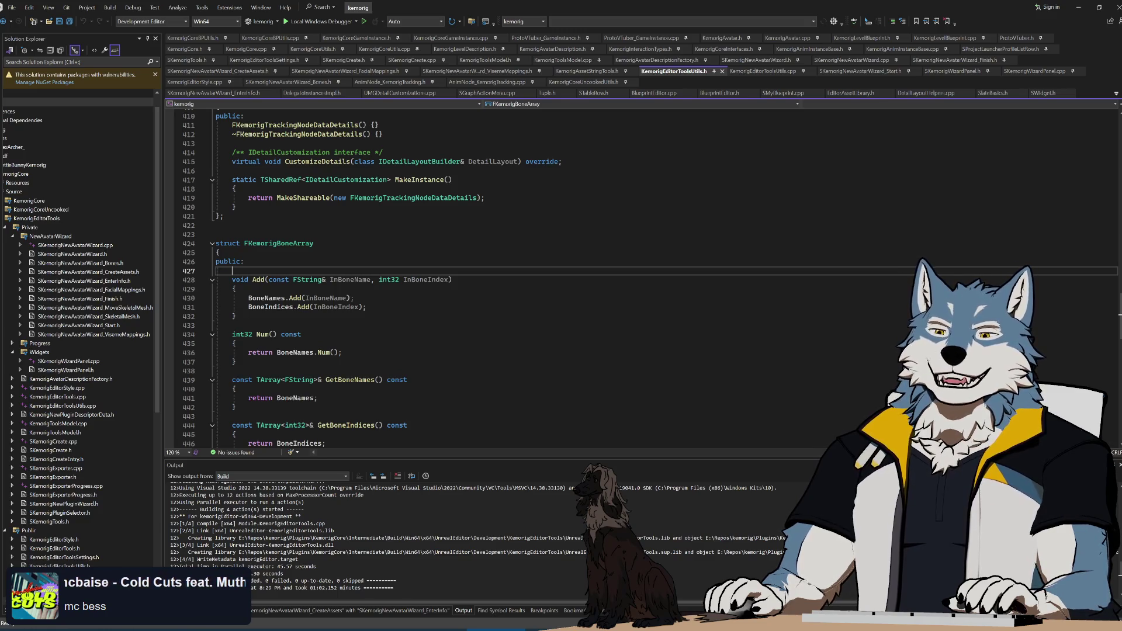
pyautogui.hotkey('alt', 'Tab')
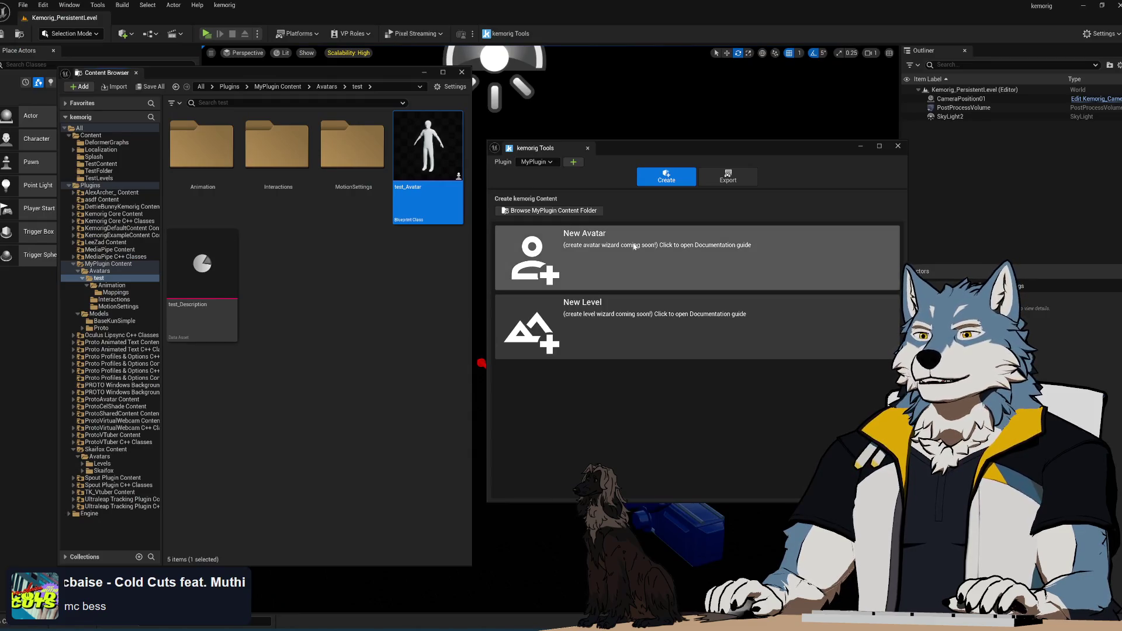
# - Create a new avatar named 'test' with basekun_simple skeletal mesh, generate its assets, and reach Facial Mappings
pyautogui.click(629, 277)
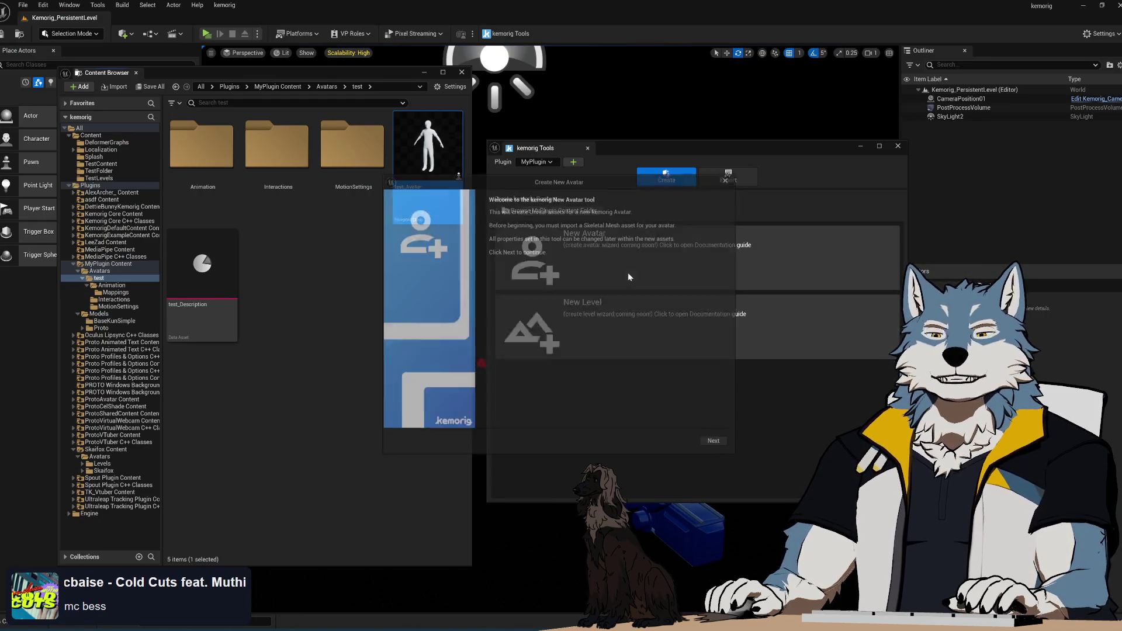
pyautogui.click(652, 225)
pyautogui.write('test')
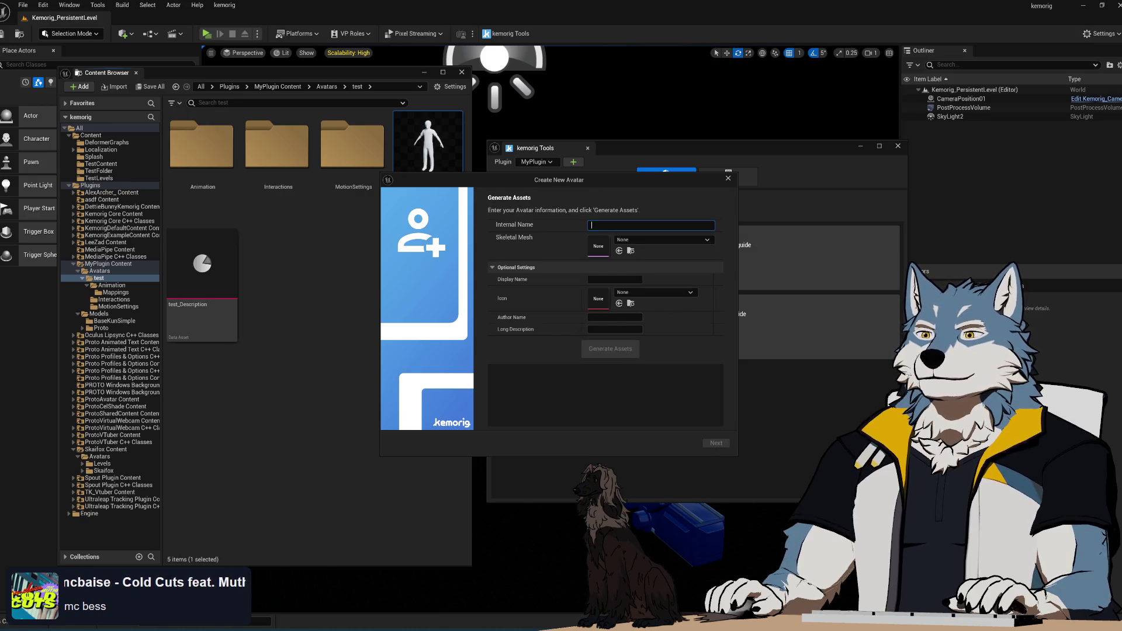
pyautogui.click(642, 240)
pyautogui.click(661, 333)
pyautogui.click(611, 349)
pyautogui.click(715, 446)
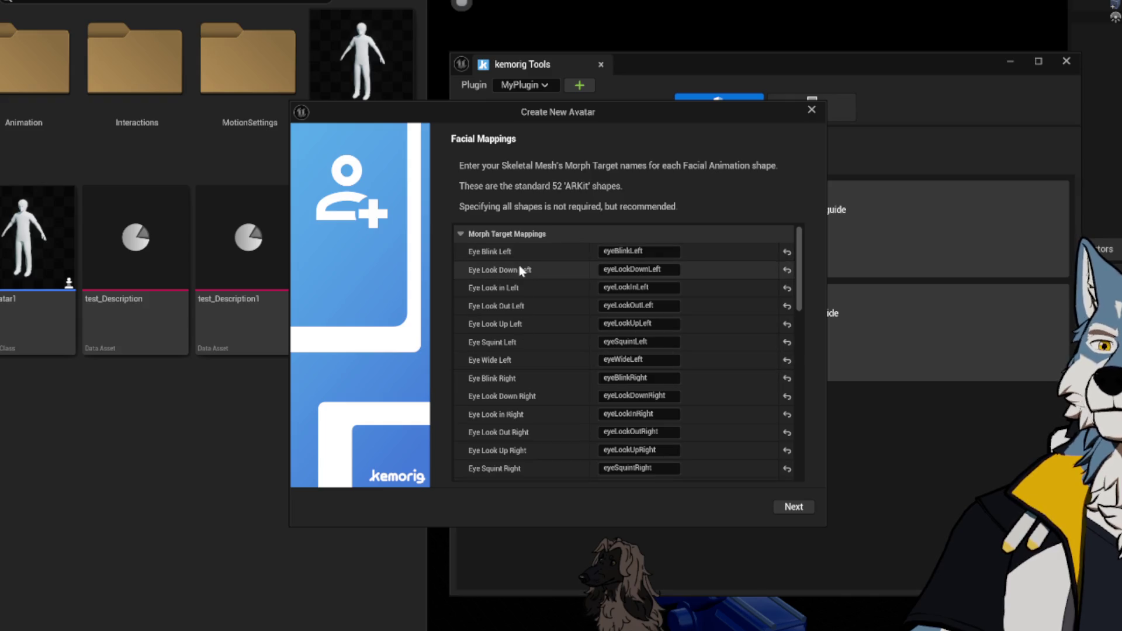
# - Open the test avatar's Animation folder in the Content Browser
pyautogui.moveTo(800, 266)
pyautogui.mouseDown()
pyautogui.moveTo(826, 508)
pyautogui.moveTo(812, 341)
pyautogui.moveTo(809, 461)
pyautogui.moveTo(800, 209)
pyautogui.moveTo(790, 468)
pyautogui.mouseUp()
pyautogui.scroll(15, 790, 468)
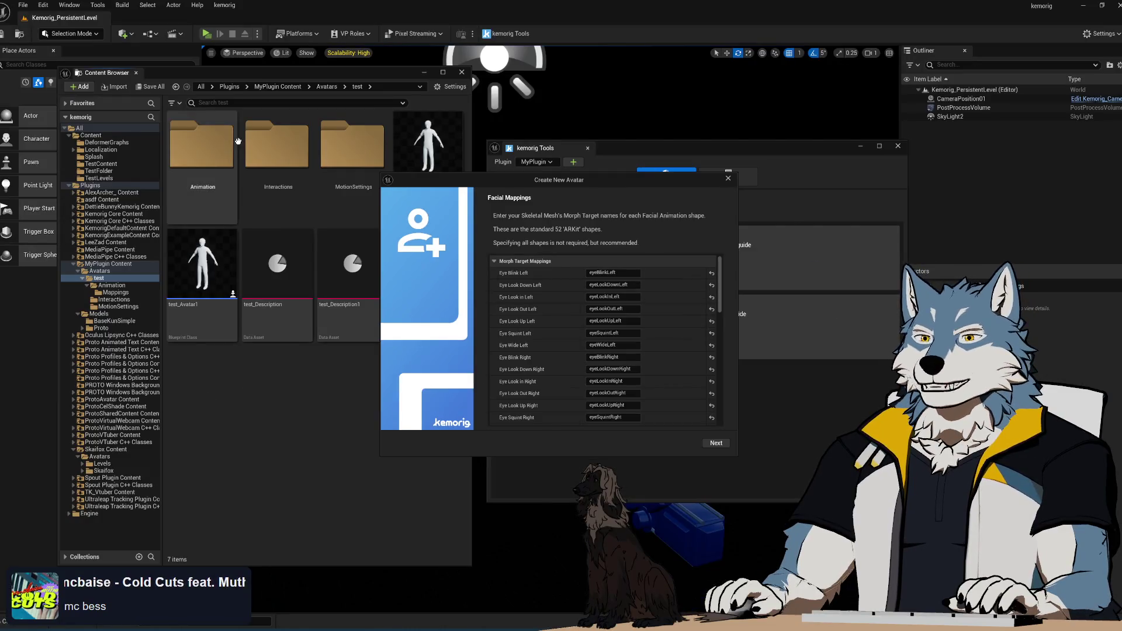
pyautogui.doubleClick(201, 144)
# - Open test_FacialMappings from the Mappings folder, close the wizard, and inspect the BrowDownRight and BrowDownLeft rows
pyautogui.doubleClick(201, 143)
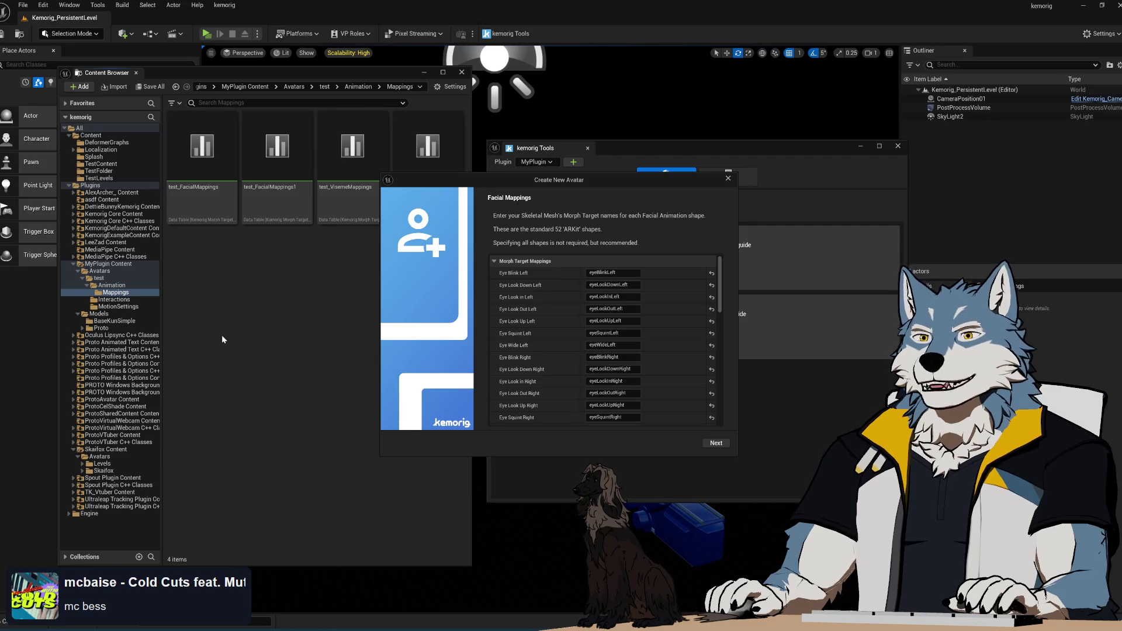
pyautogui.doubleClick(201, 149)
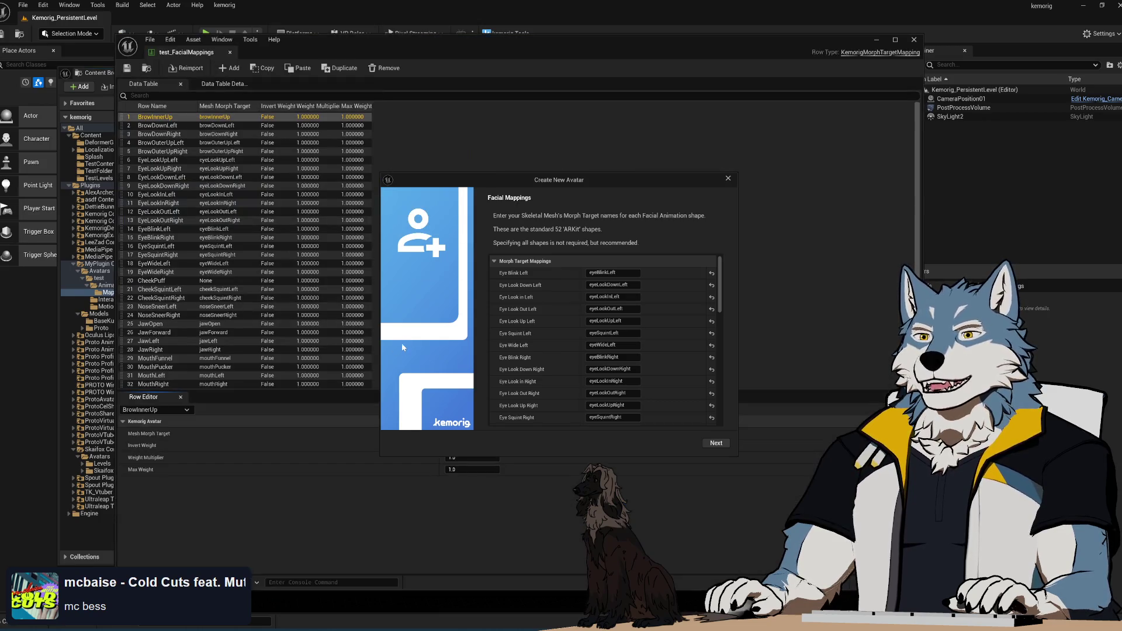
pyautogui.click(728, 179)
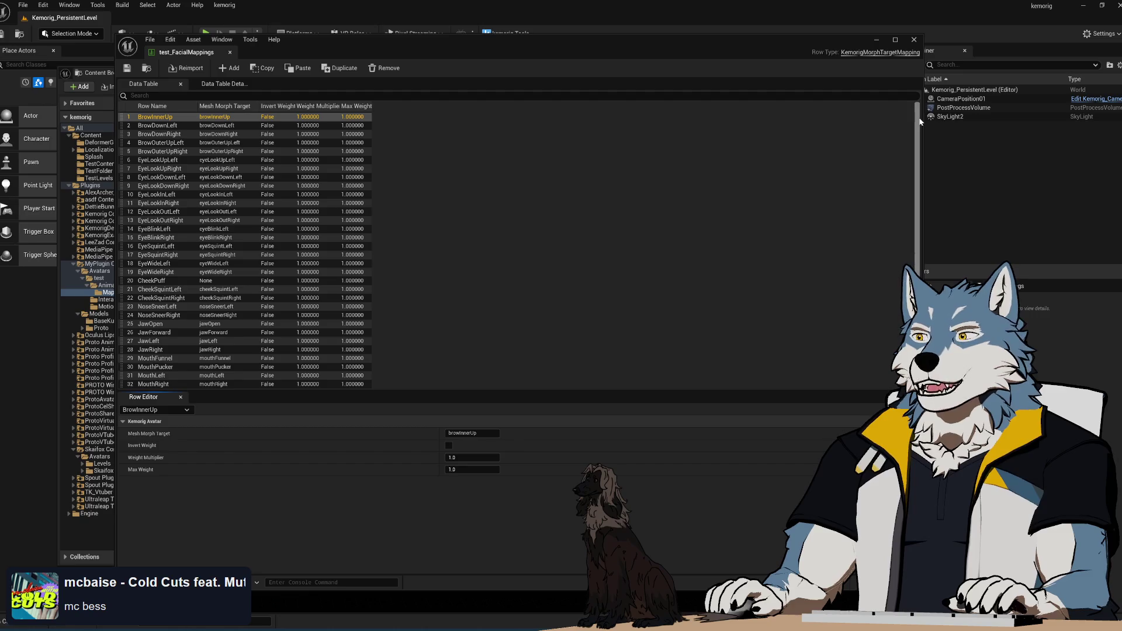
pyautogui.click(187, 134)
pyautogui.click(184, 124)
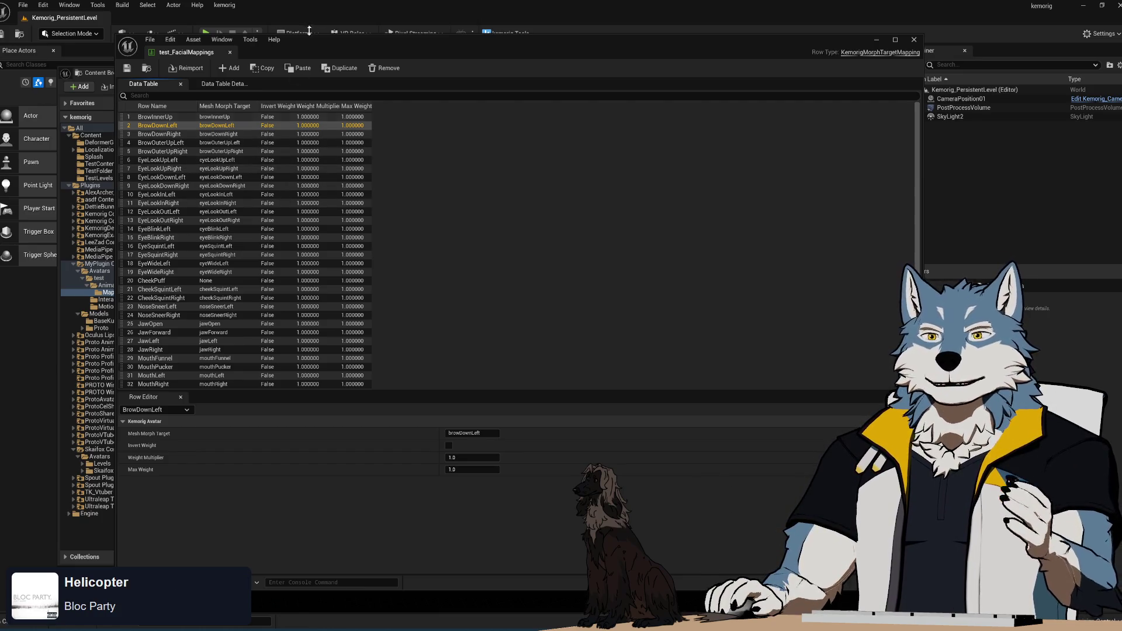
# - Open the test_Description data asset from the test folder, then return to test_FacialMappings
pyautogui.moveTo(318, 44); pyautogui.dragTo(474, 52)
pyautogui.click(221, 229)
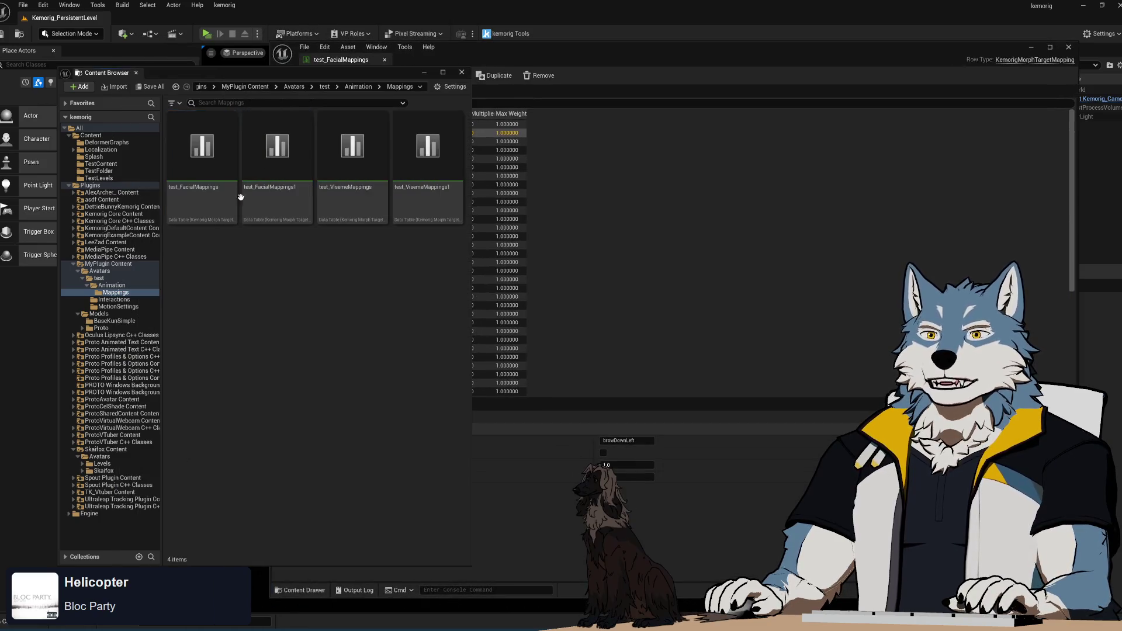
pyautogui.click(325, 86)
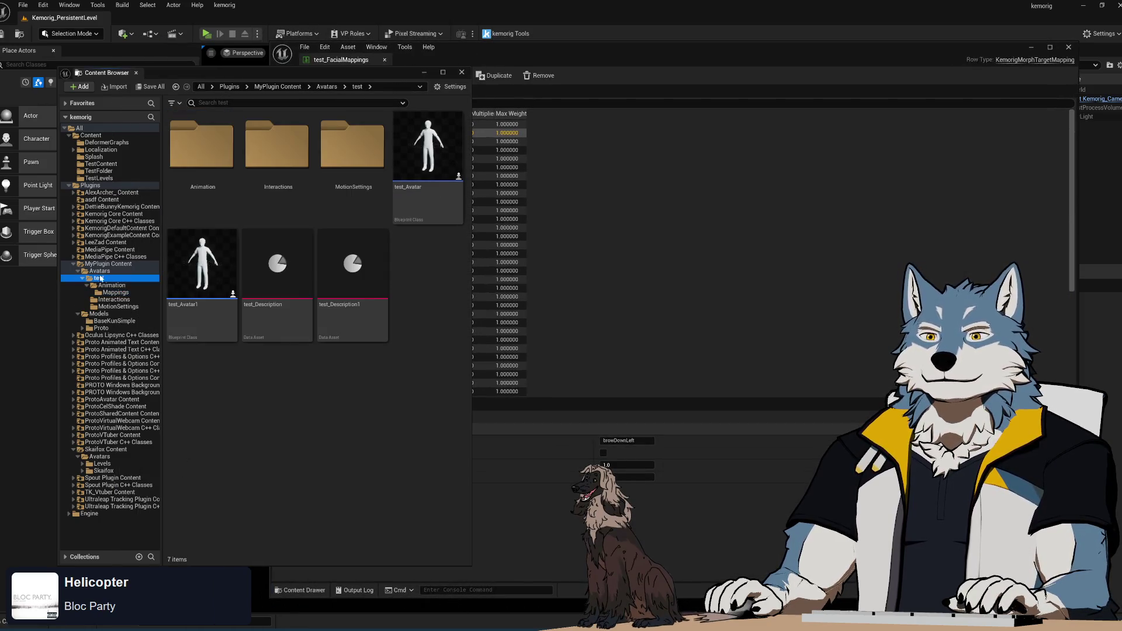
pyautogui.doubleClick(275, 272)
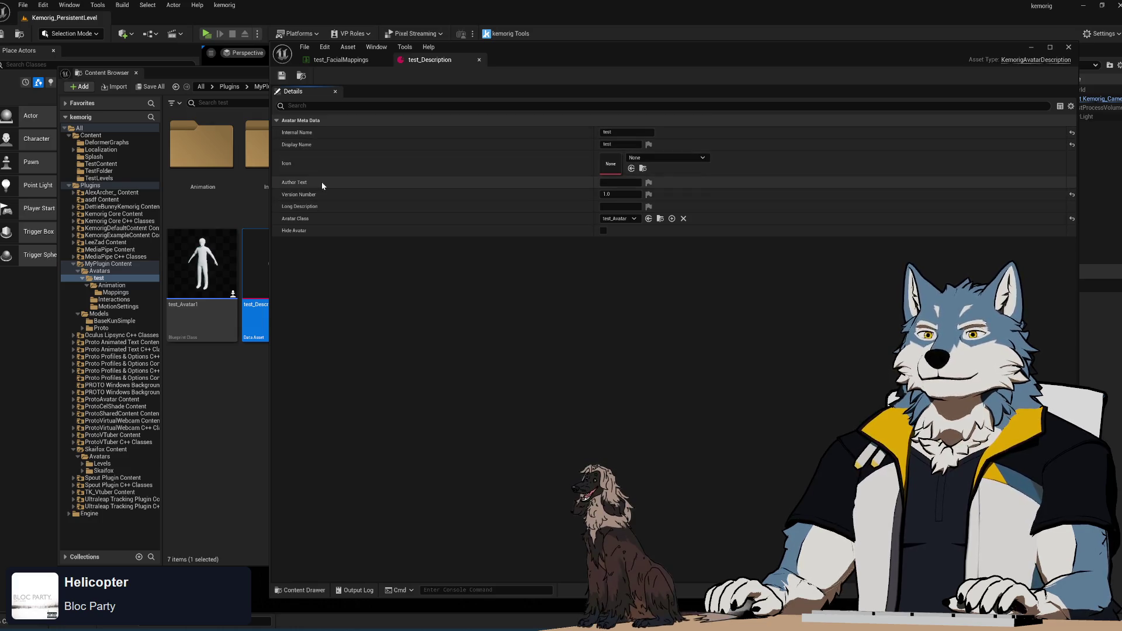
pyautogui.click(344, 60)
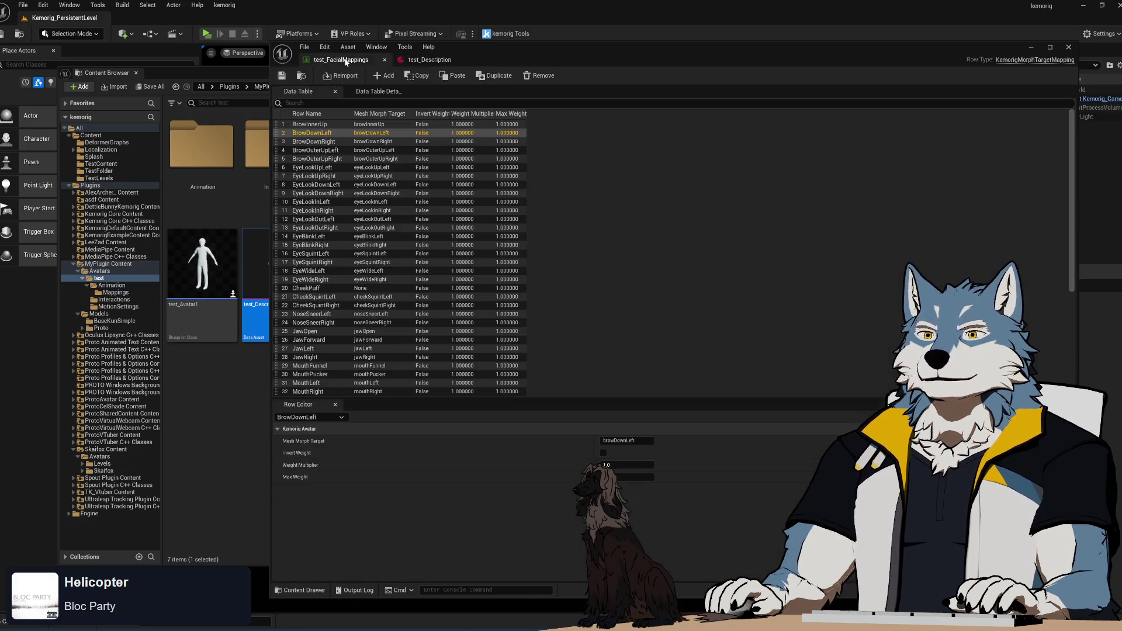
# - Inspect the BrowOuterUpRight, EyeLook and EyeSquintLeft rows, then widen the Invert Weight column
pyautogui.click(316, 159)
pyautogui.click(316, 176)
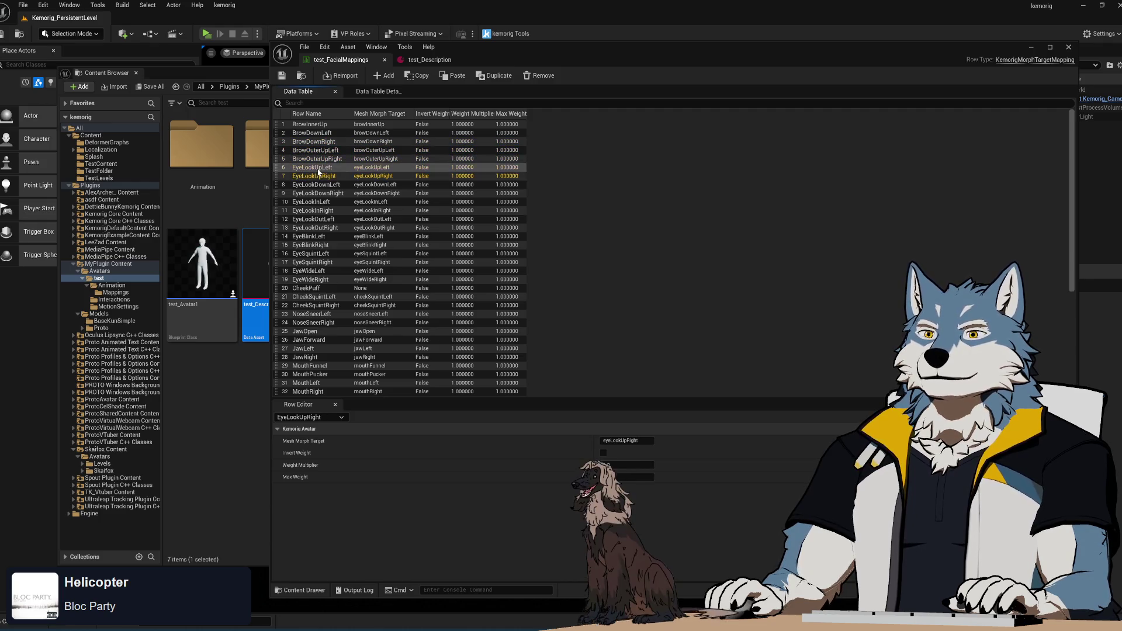
pyautogui.click(319, 194)
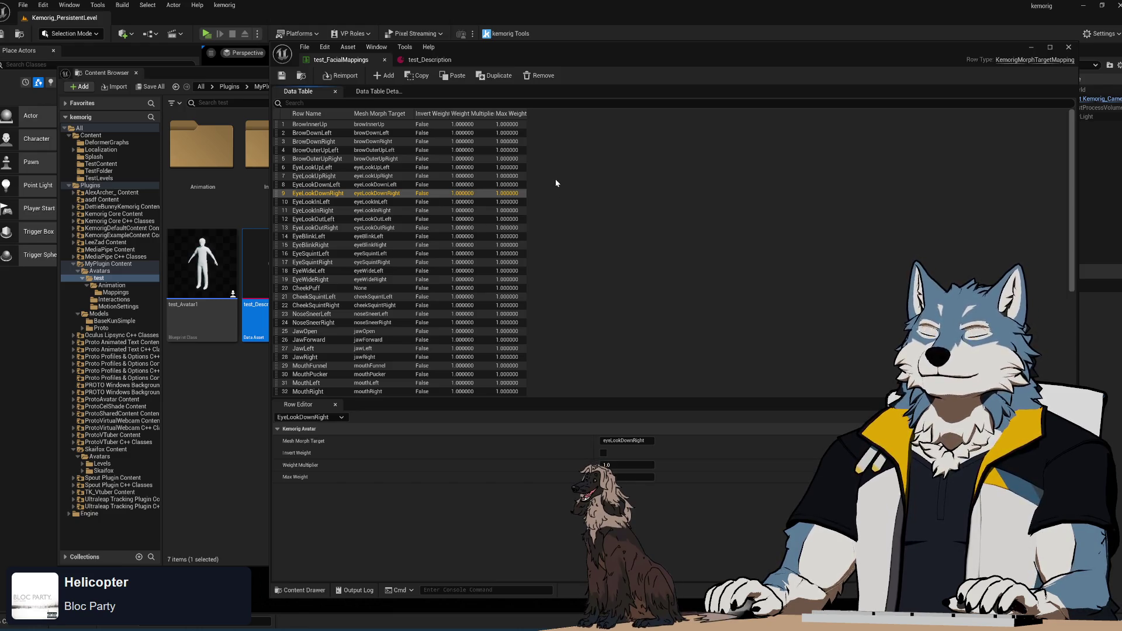
pyautogui.press('Down')
pyautogui.press('Down')
pyautogui.press('Down')
pyautogui.click(335, 251)
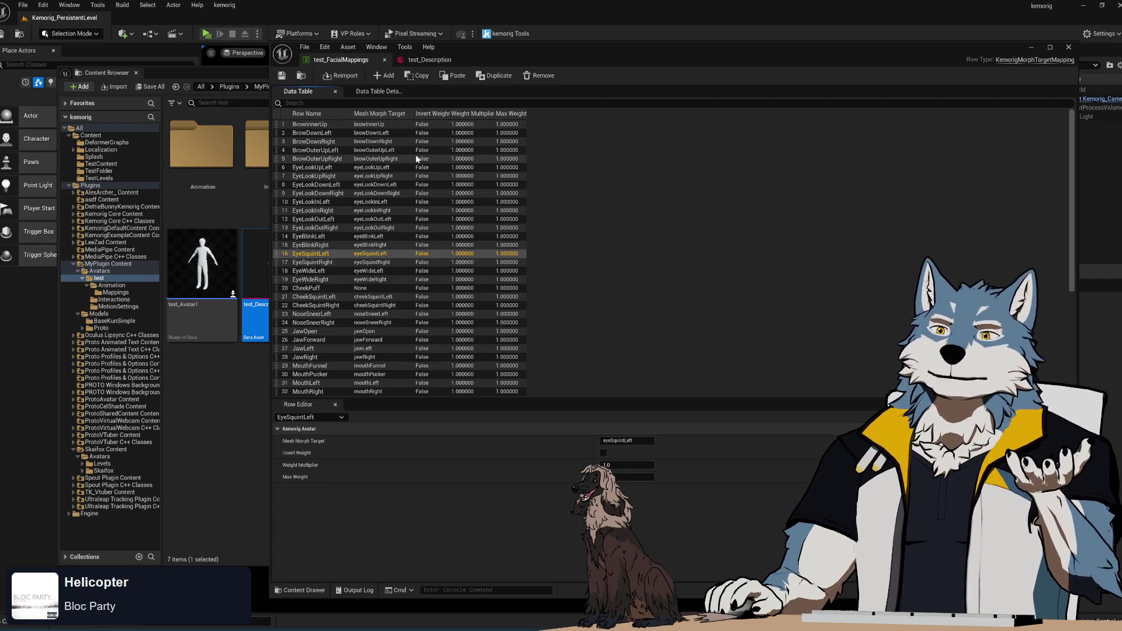
pyautogui.moveTo(449, 114); pyautogui.dragTo(572, 114)
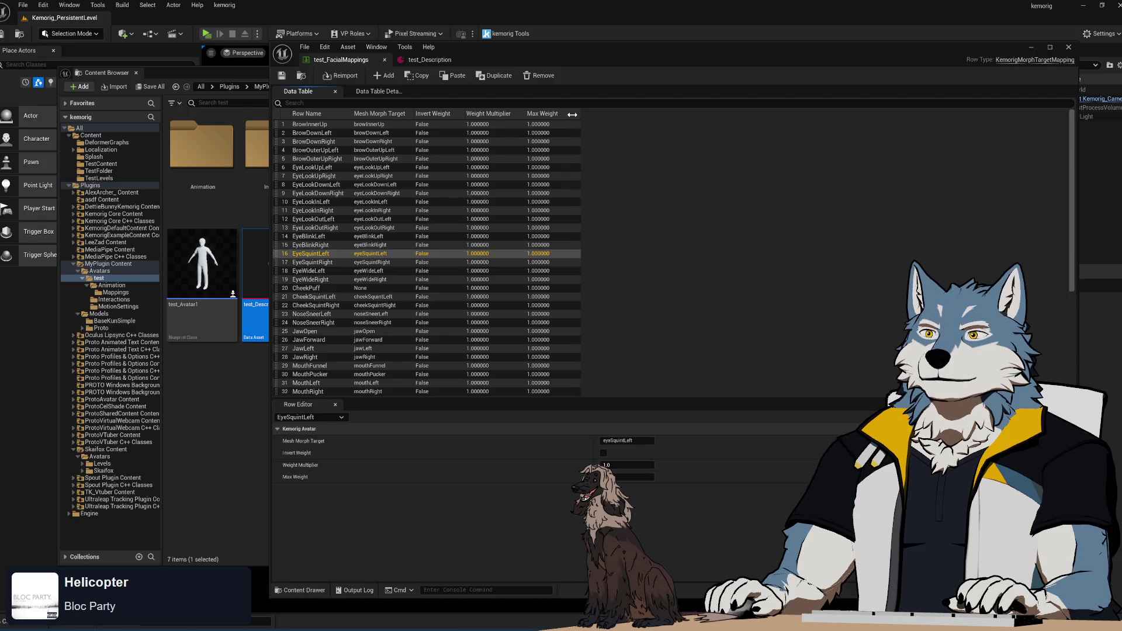